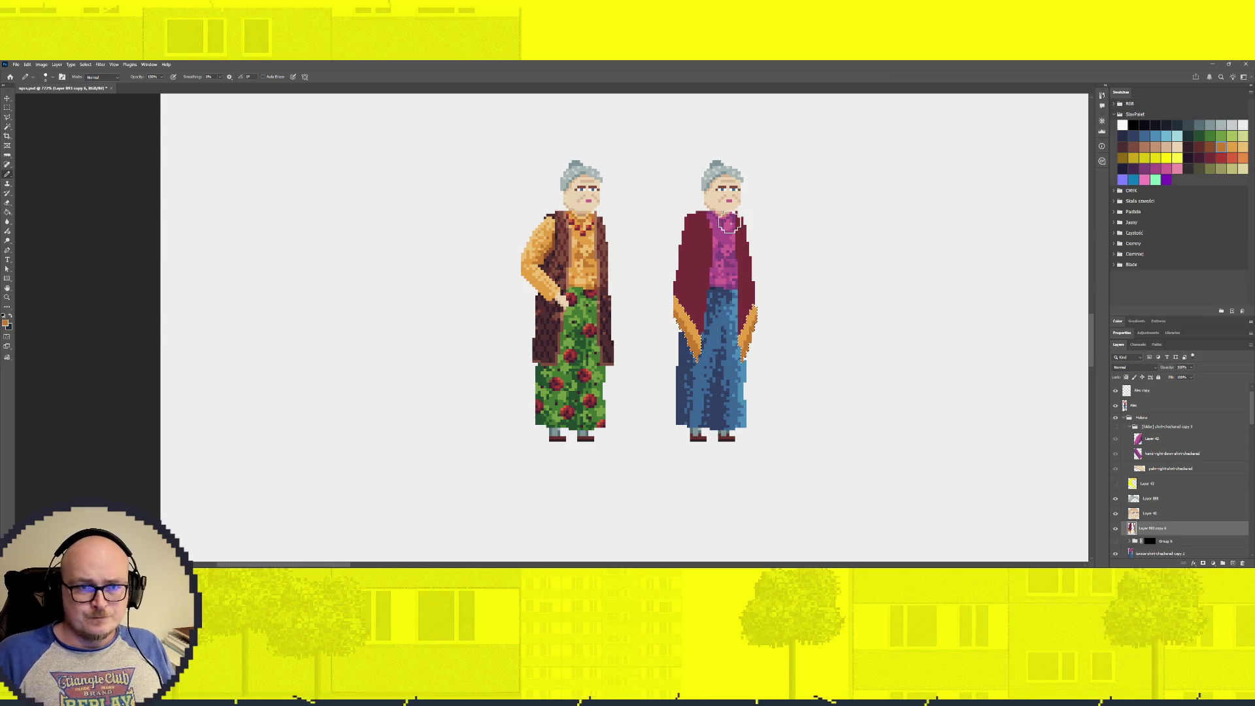
Load the right grandmother's figure layer as a selection and choose a bright red swatch
{"action": "scroll", "coordinate": [728, 224], "scroll_direction": "right", "scroll_amount": 2}
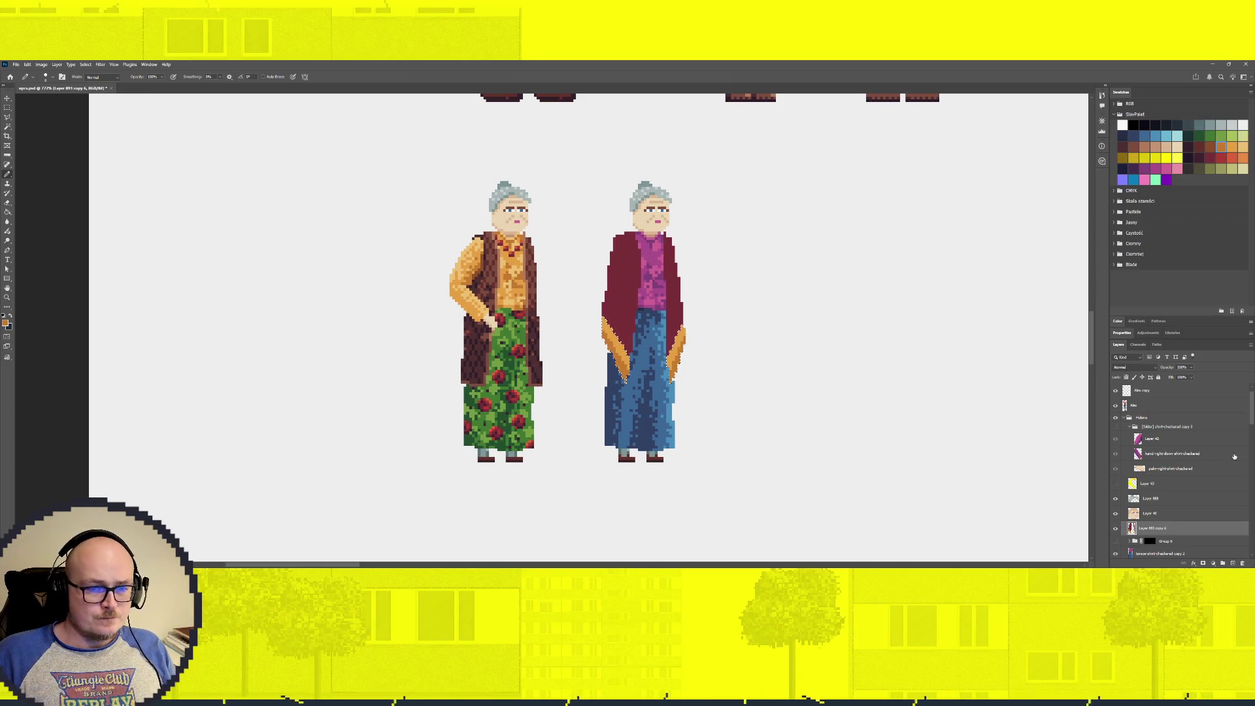
{"action": "left_click", "coordinate": [1115, 426]}
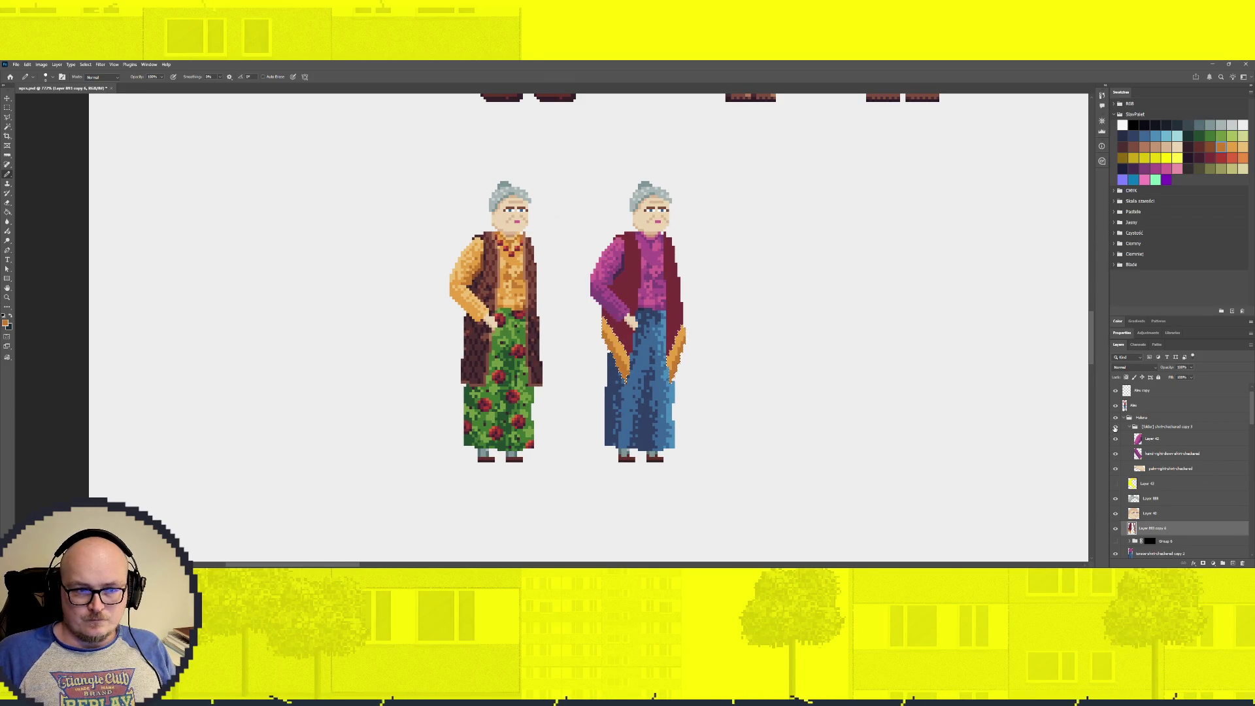
{"action": "left_click", "coordinate": [1115, 427]}
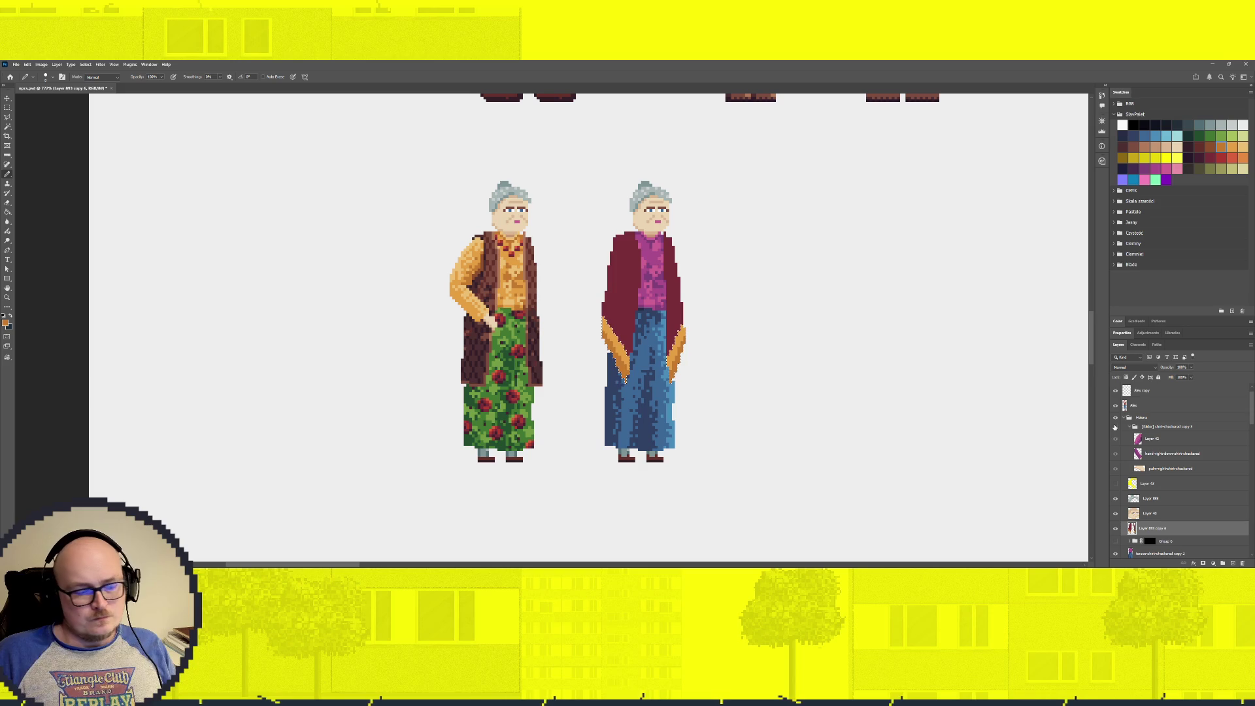
{"action": "scroll", "coordinate": [726, 418], "scroll_direction": "up", "scroll_amount": 2}
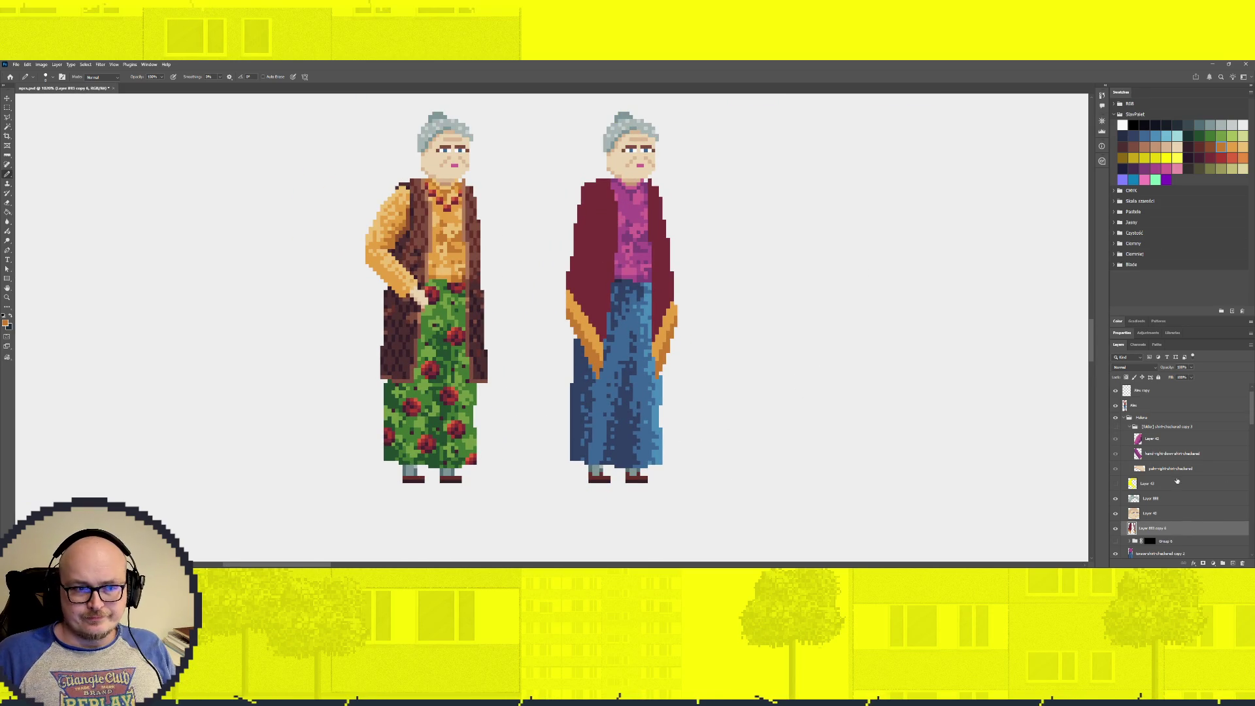
{"action": "left_click", "coordinate": [1133, 528], "text": "ctrl"}
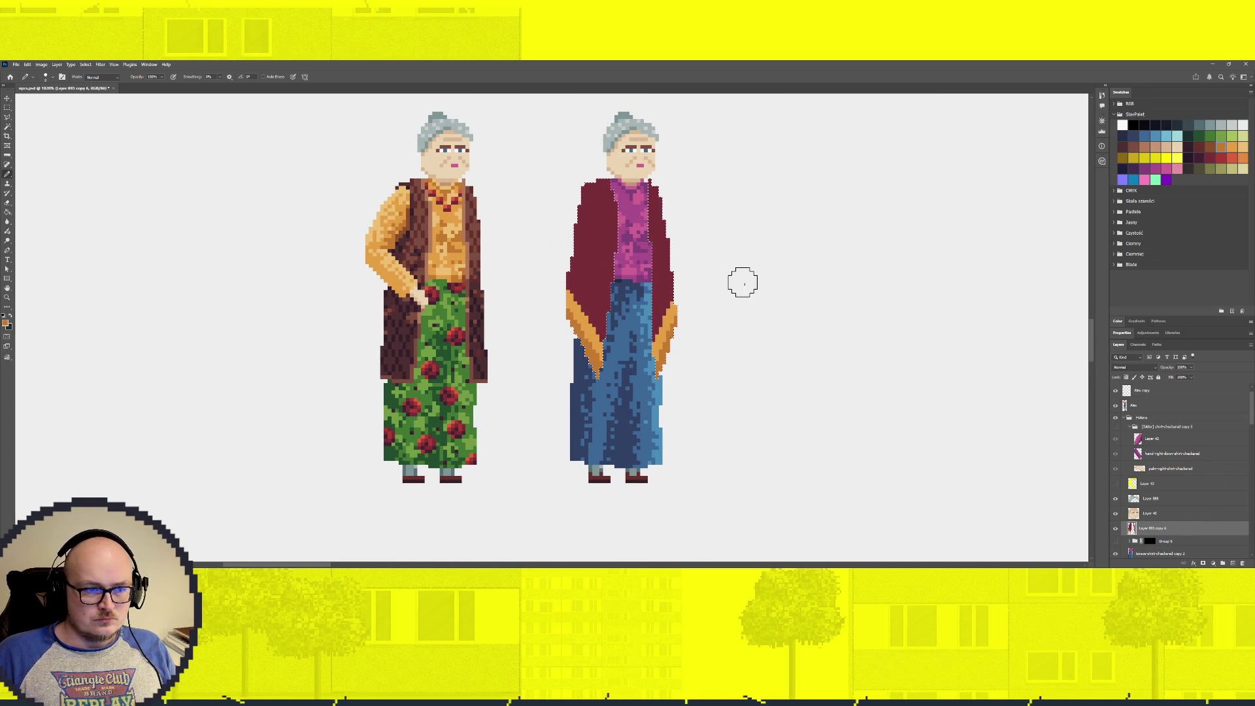
{"action": "left_click", "coordinate": [1210, 157]}
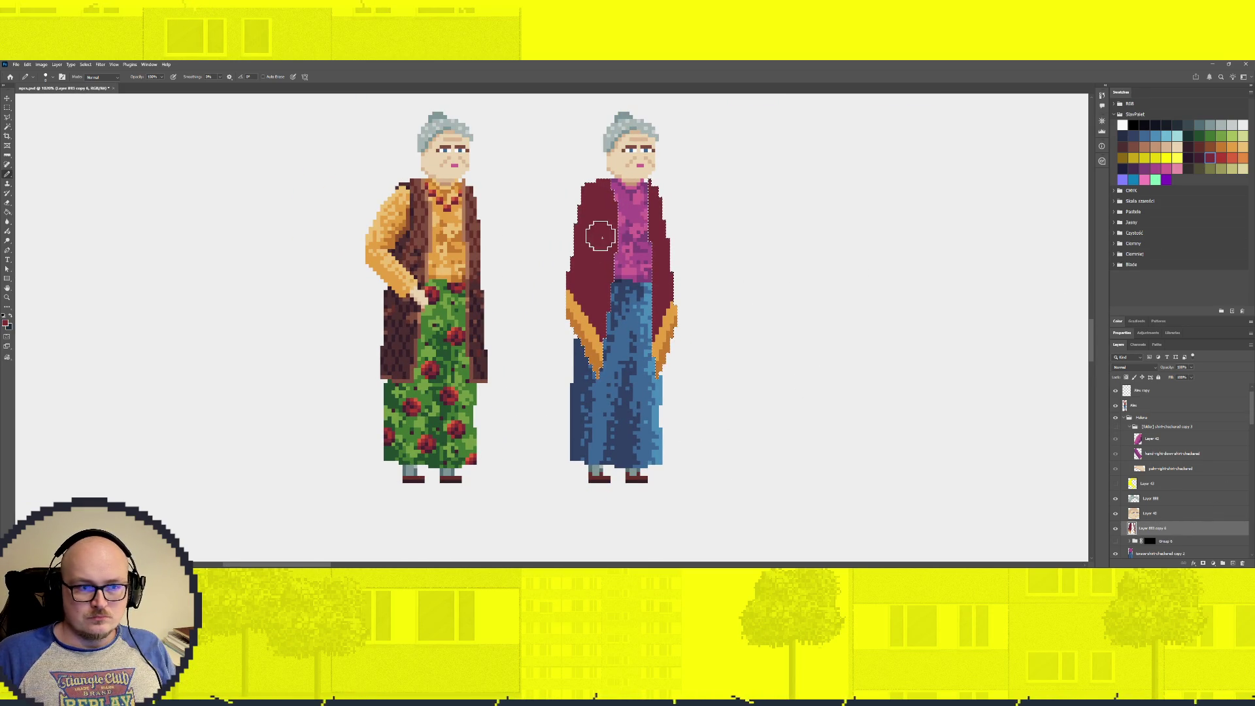
{"action": "left_click", "coordinate": [1220, 158]}
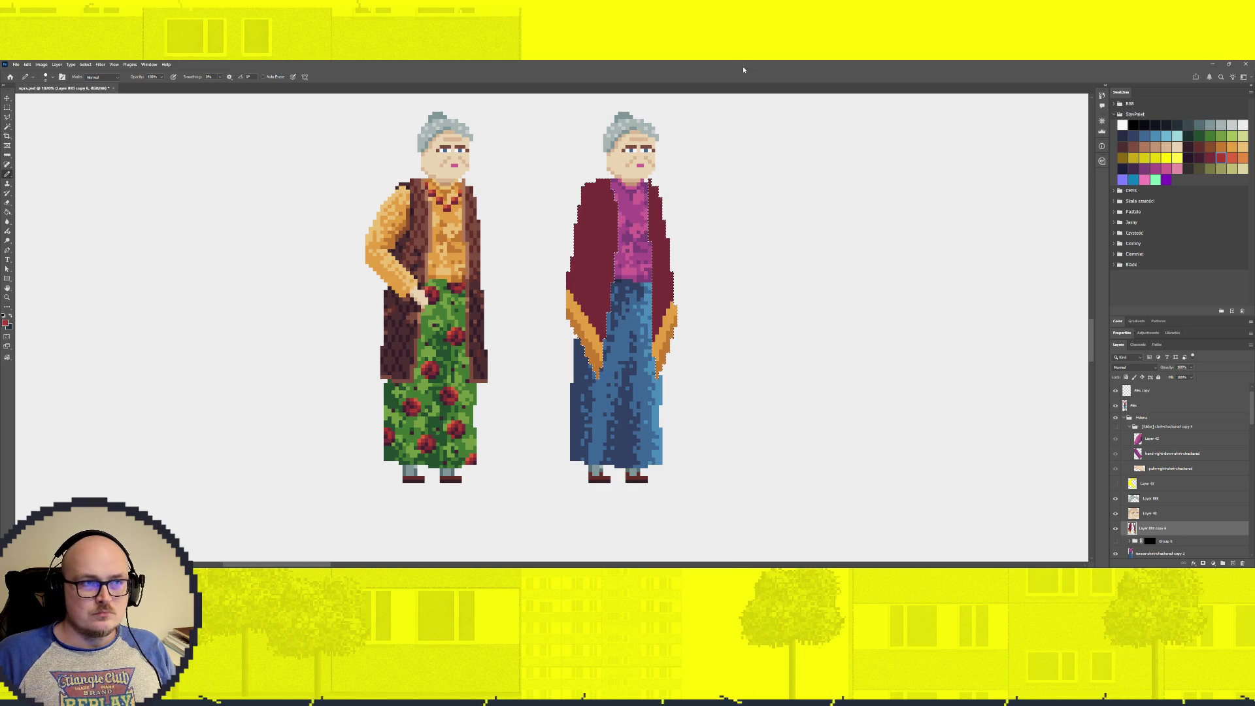
Paint a dark green diagonal stripe across the right figure's shawl, undoing the stray red and maroon strokes
{"action": "left_click", "coordinate": [1210, 135]}
{"action": "left_click_drag", "start_coordinate": [608, 297], "coordinate": [607, 197]}
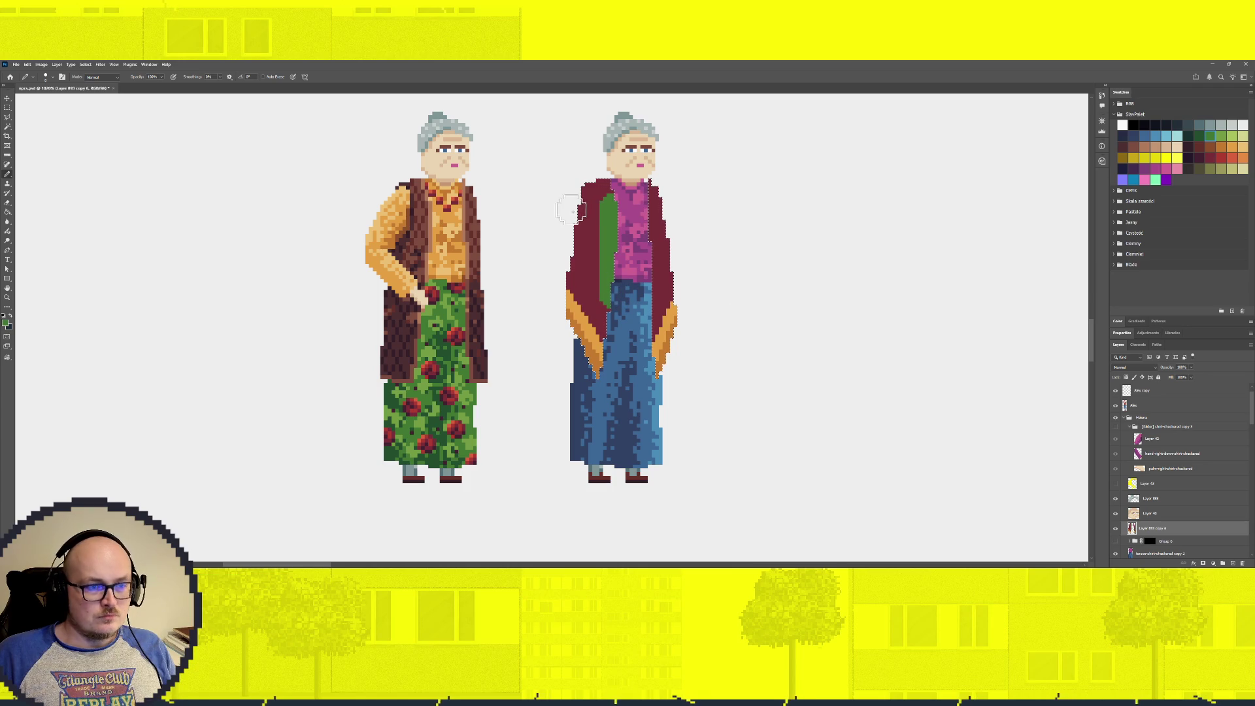
{"action": "left_click", "coordinate": [1199, 135]}
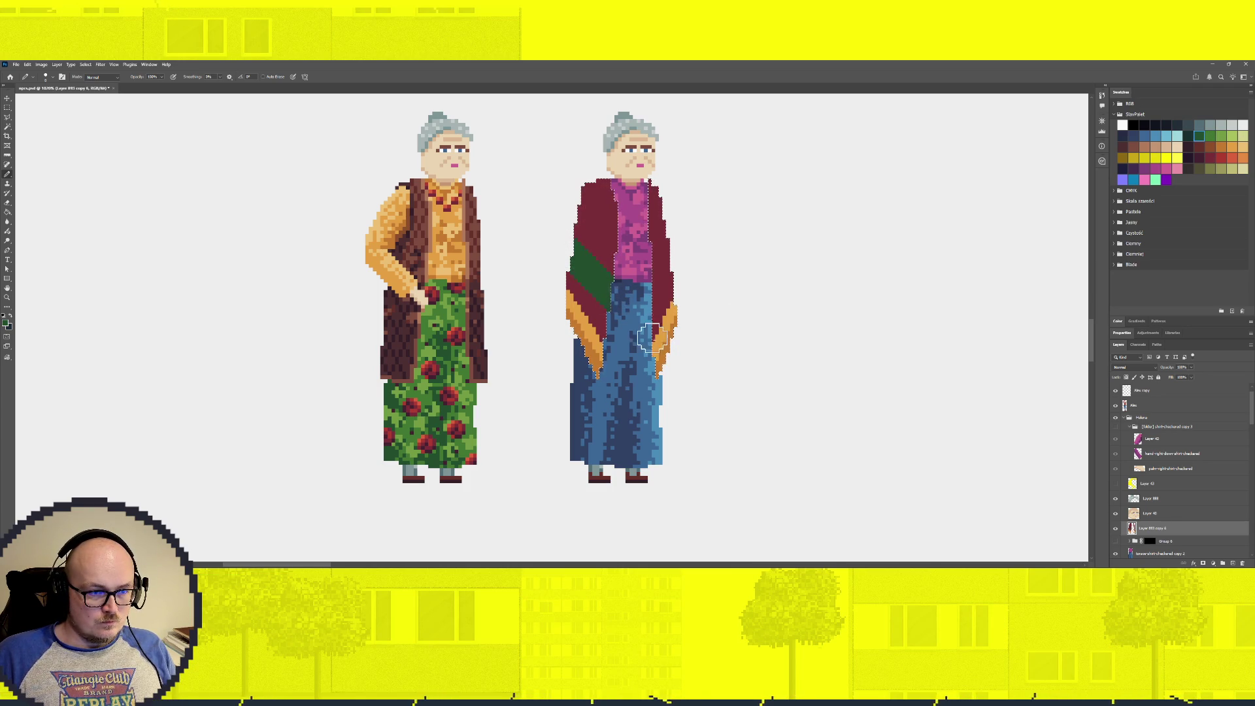
{"action": "left_click_drag", "start_coordinate": [605, 291], "coordinate": [569, 247]}
{"action": "key", "text": "ctrl+z"}
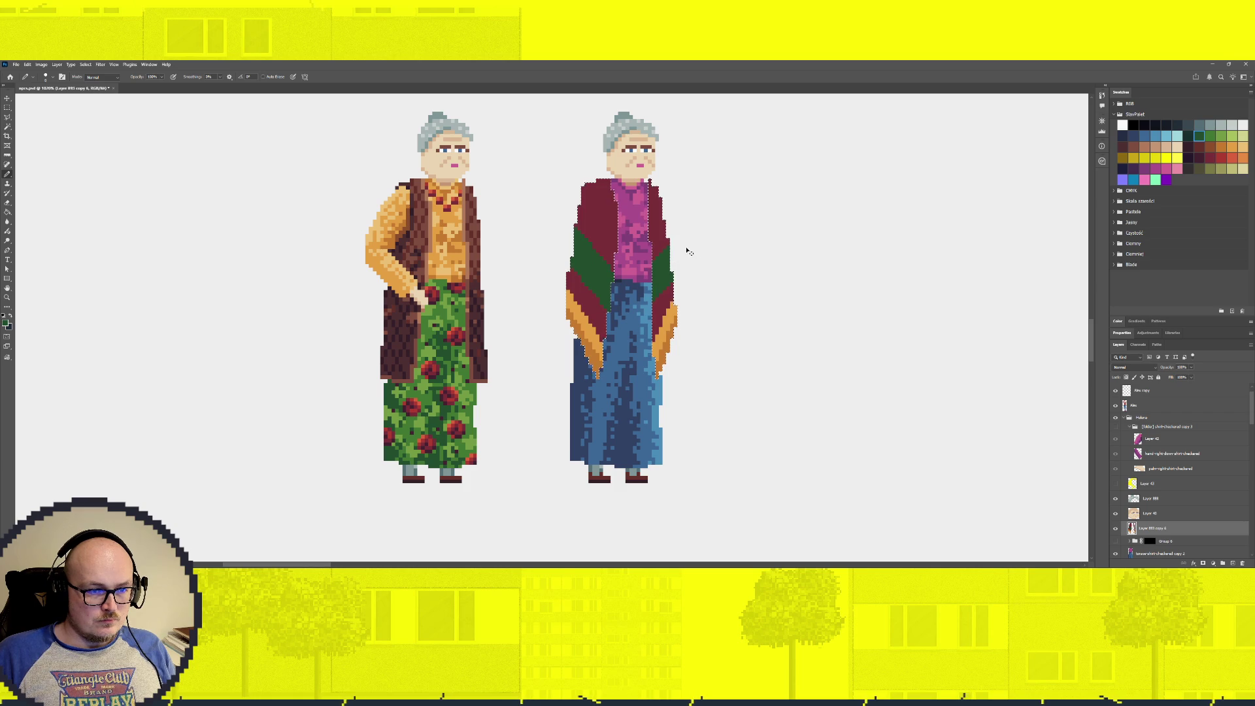
{"action": "left_click_drag", "start_coordinate": [685, 249], "coordinate": [682, 235]}
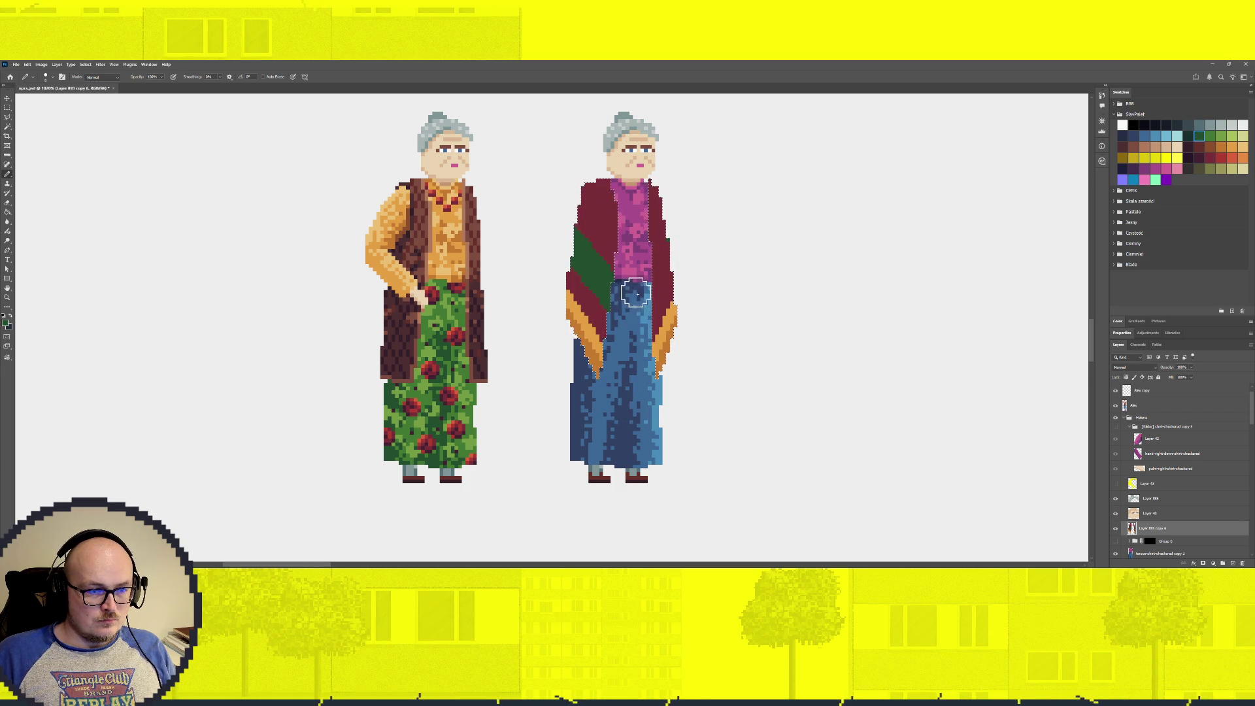
{"action": "key", "text": "ctrl+z"}
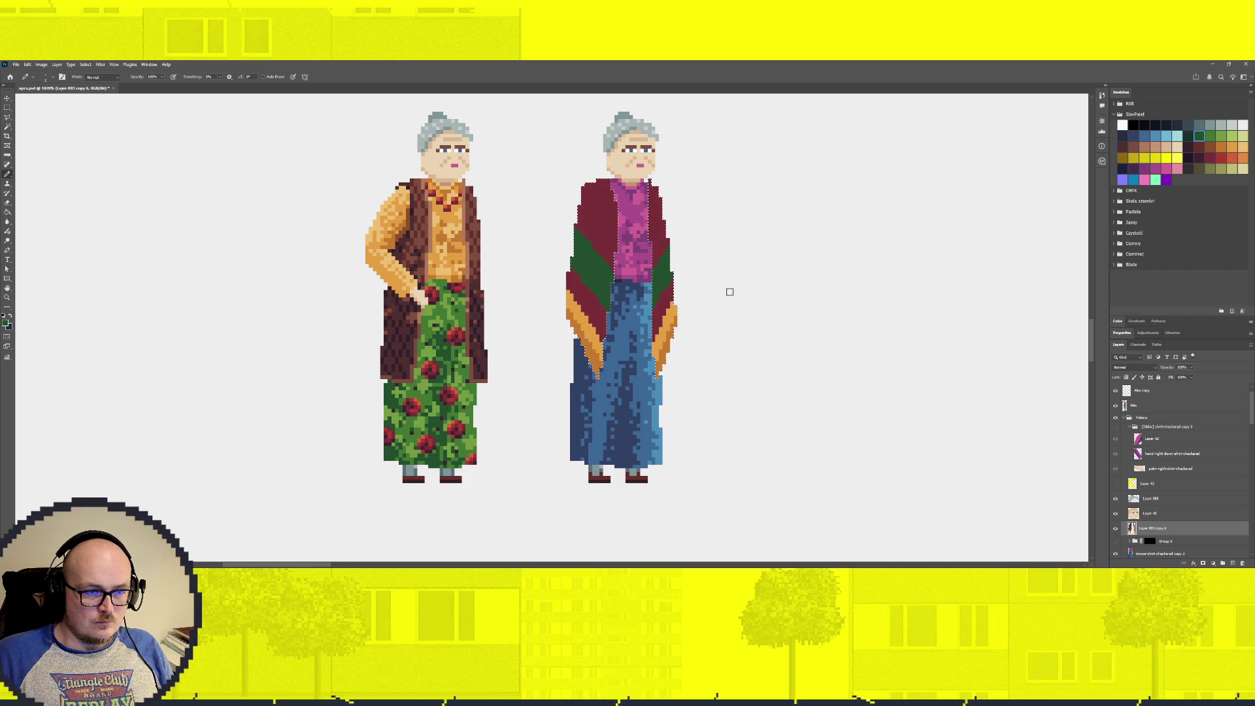
{"action": "scroll", "coordinate": [728, 288], "scroll_direction": "down", "scroll_amount": 3}
{"action": "scroll", "coordinate": [683, 301], "scroll_direction": "up", "scroll_amount": 3}
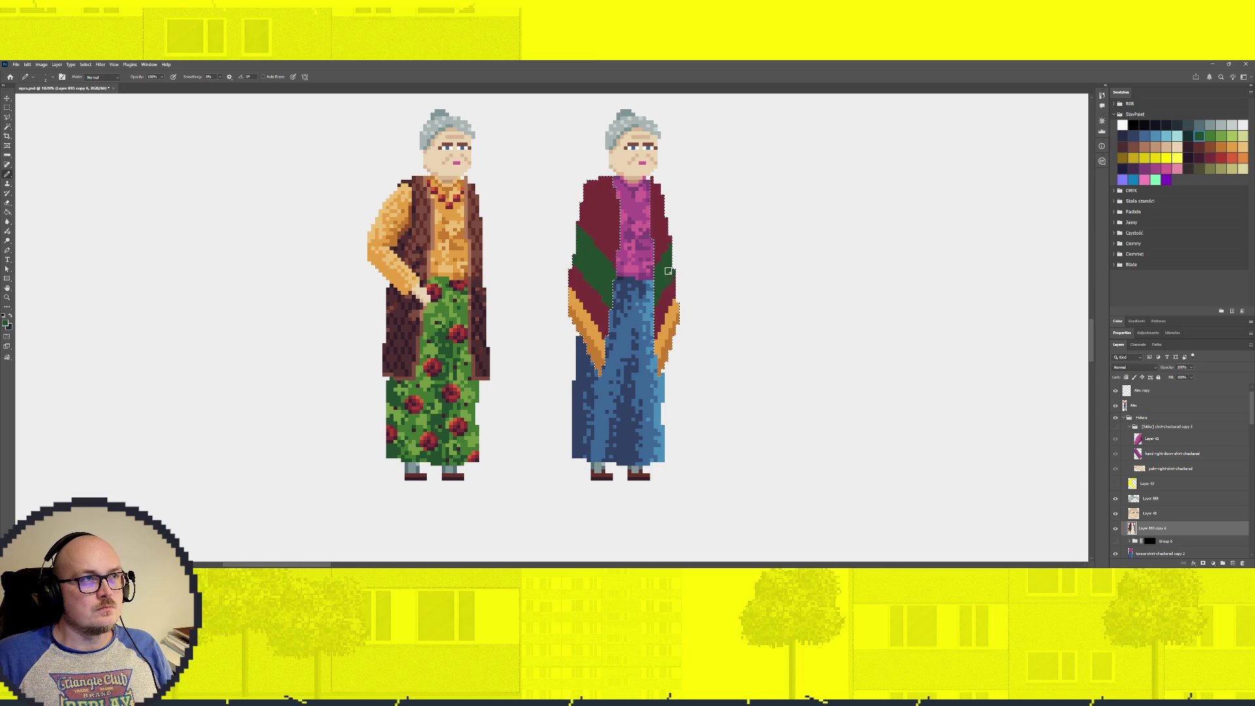
Make the magenta-sleeved arm visible on the right figure
{"action": "scroll", "coordinate": [596, 209], "scroll_direction": "down", "scroll_amount": 5}
{"action": "scroll", "coordinate": [670, 271], "scroll_direction": "up", "scroll_amount": 7}
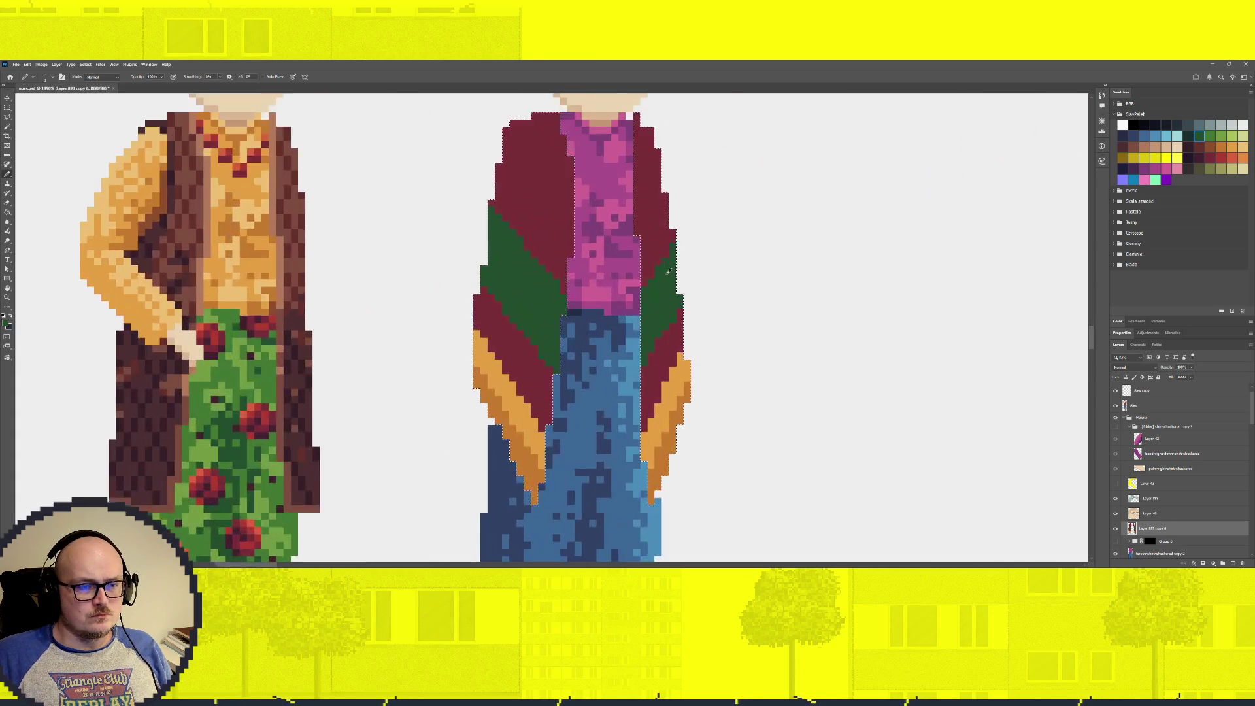
{"action": "scroll", "coordinate": [670, 271], "scroll_direction": "down", "scroll_amount": 2}
{"action": "scroll", "coordinate": [670, 271], "scroll_direction": "down", "scroll_amount": 1}
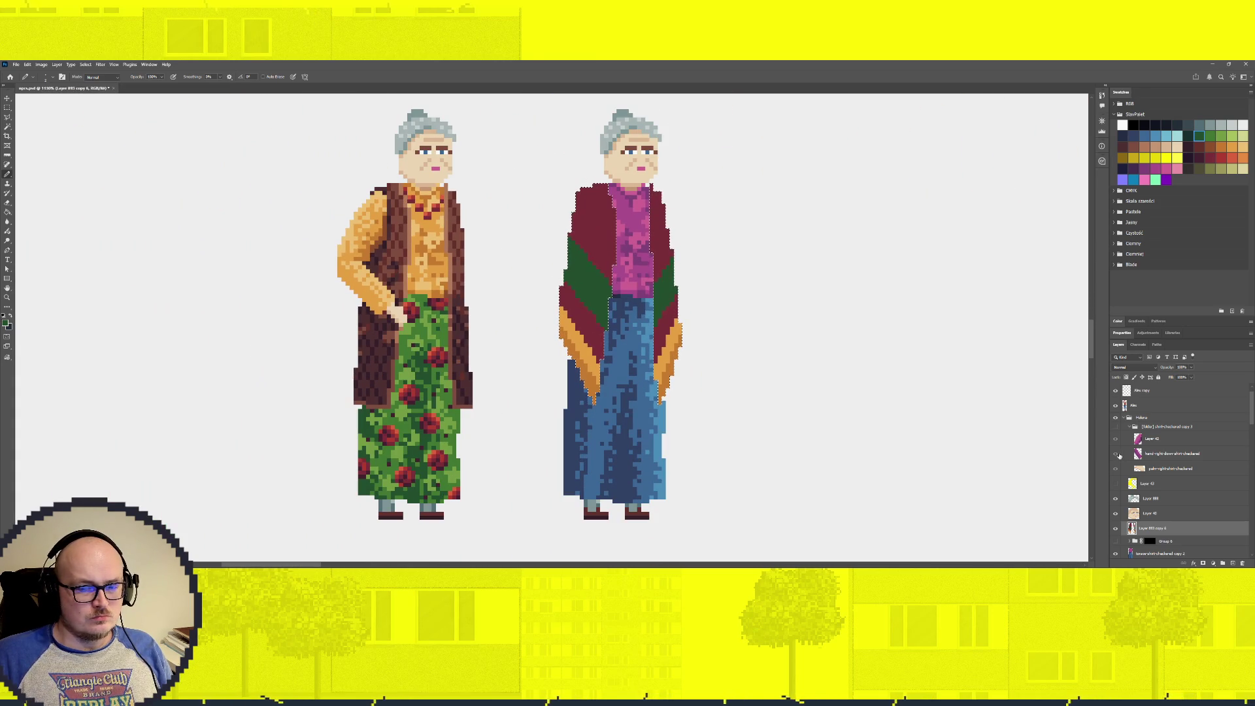
{"action": "left_click", "coordinate": [1115, 426]}
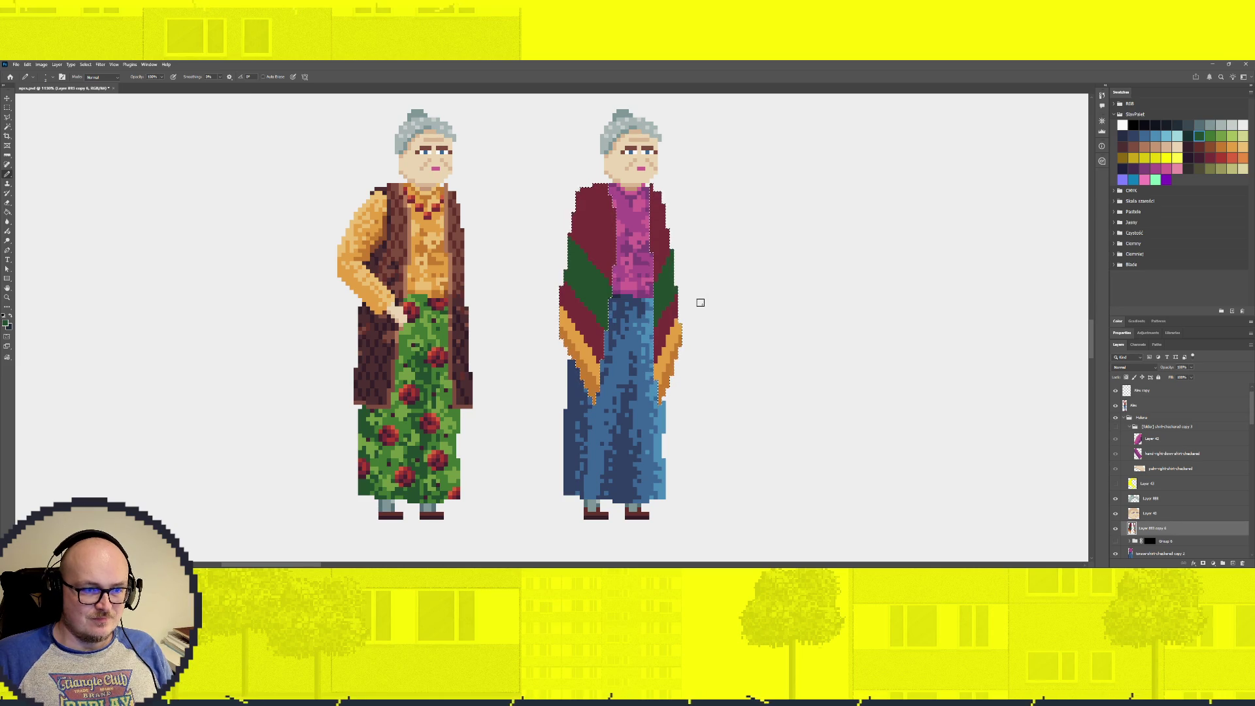
Sample the shawl's orange and add orange Pencil pixels along the shawl's outer edge
{"action": "scroll", "coordinate": [700, 303], "scroll_direction": "down", "scroll_amount": 3}
{"action": "scroll", "coordinate": [696, 312], "scroll_direction": "down", "scroll_amount": 3}
{"action": "scroll", "coordinate": [654, 314], "scroll_direction": "up", "scroll_amount": 4}
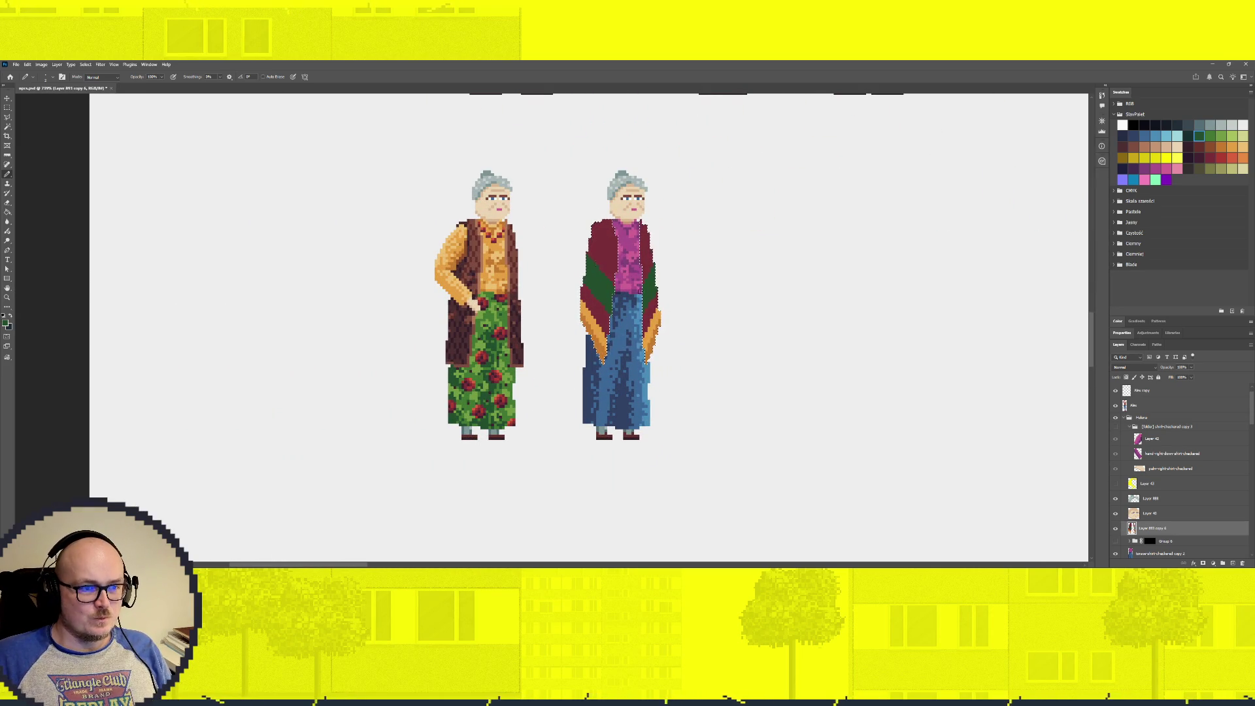
{"action": "scroll", "coordinate": [593, 323], "scroll_direction": "up", "scroll_amount": 2}
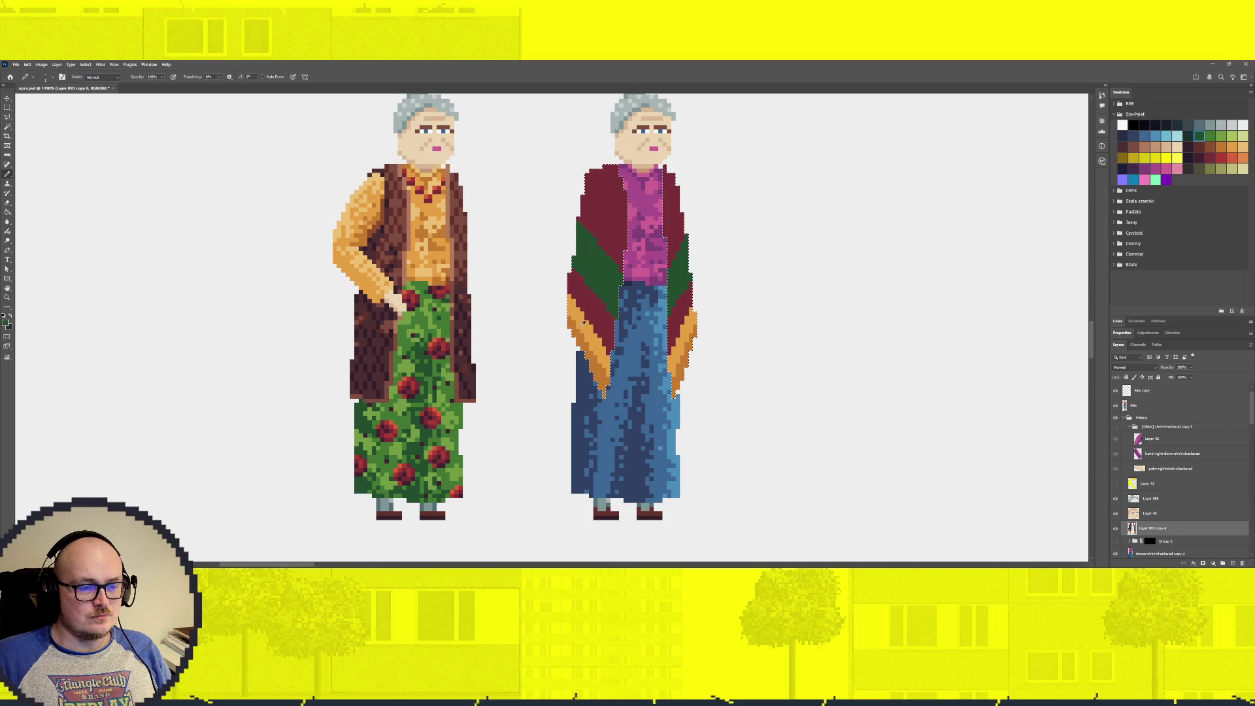
{"action": "key", "text": "i"}
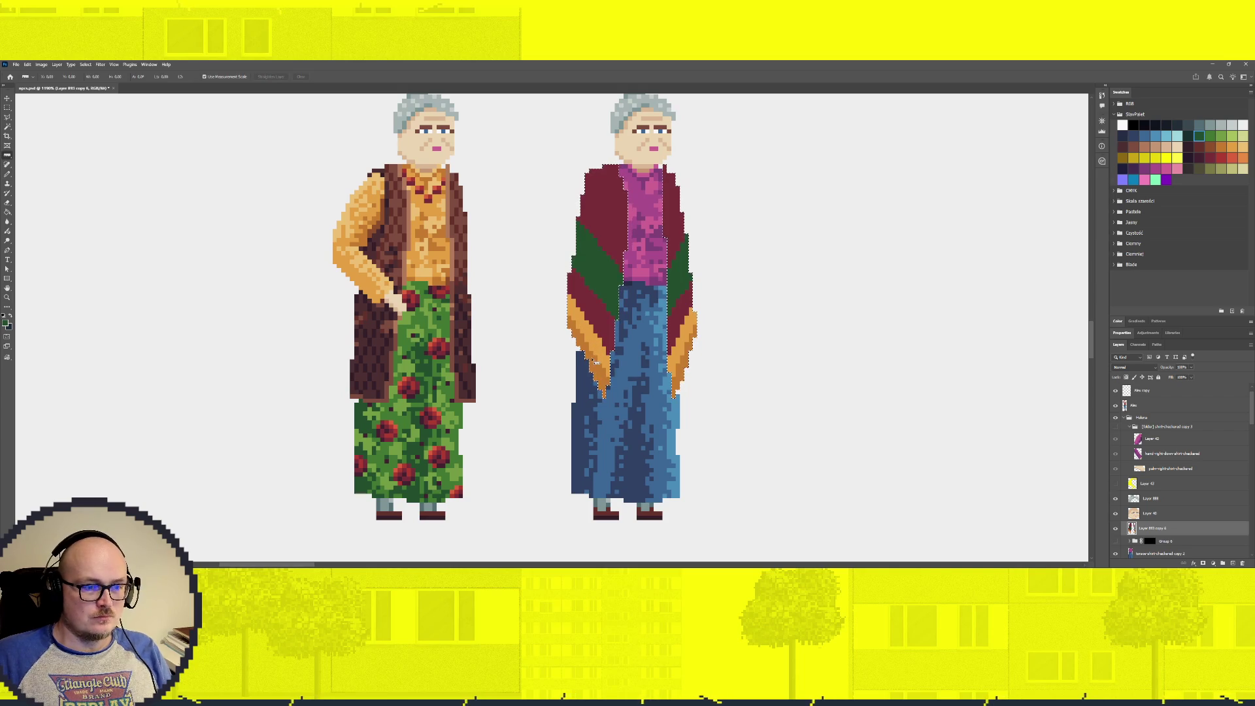
{"action": "key", "text": "b"}
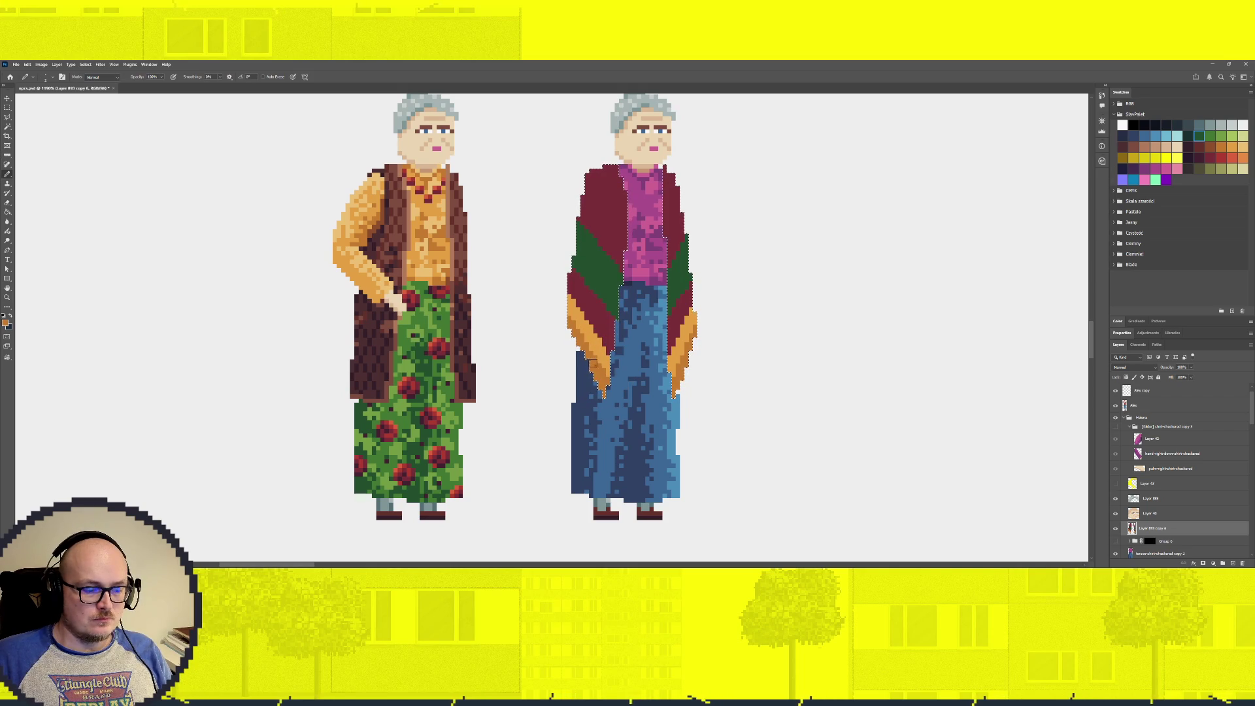
{"action": "left_click", "coordinate": [599, 354], "text": "alt"}
{"action": "left_click", "coordinate": [615, 318]}
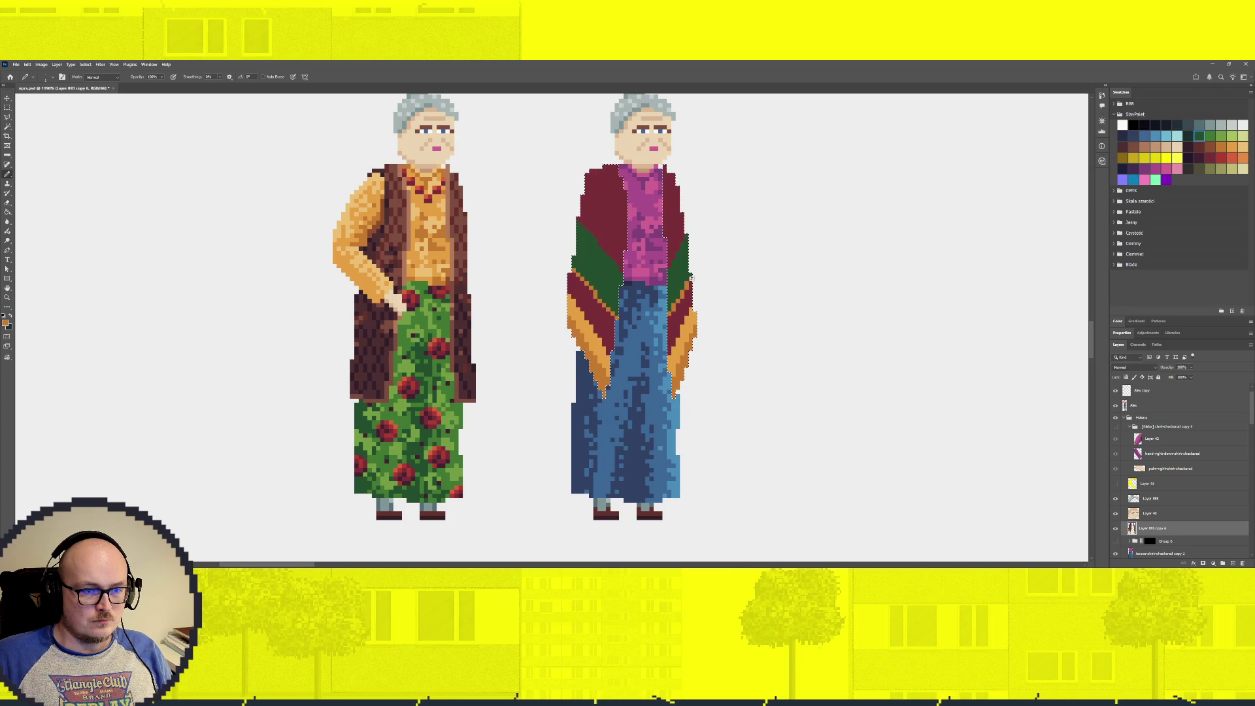
Fill the left and right maroon upper shawl panels with the sampled dark green using the Paint Bucket
{"action": "scroll", "coordinate": [716, 373], "scroll_direction": "down", "scroll_amount": 1}
{"action": "scroll", "coordinate": [716, 373], "scroll_direction": "up", "scroll_amount": 3}
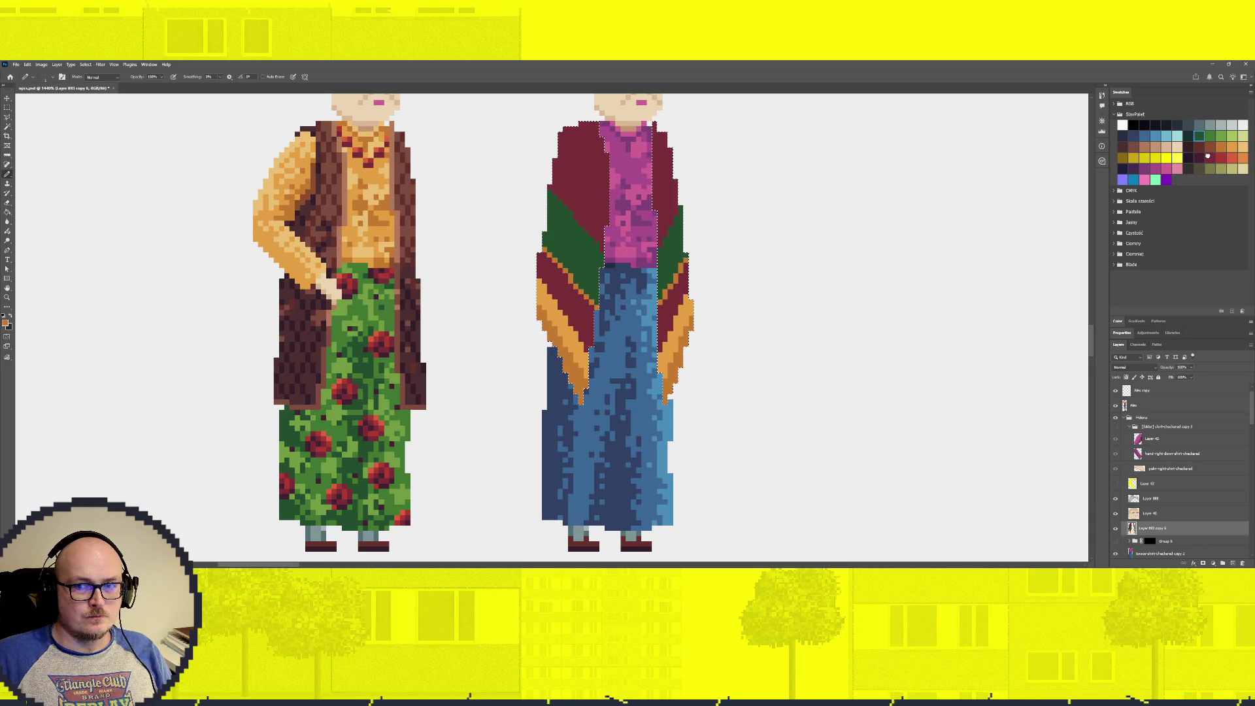
{"action": "left_click", "coordinate": [1210, 158]}
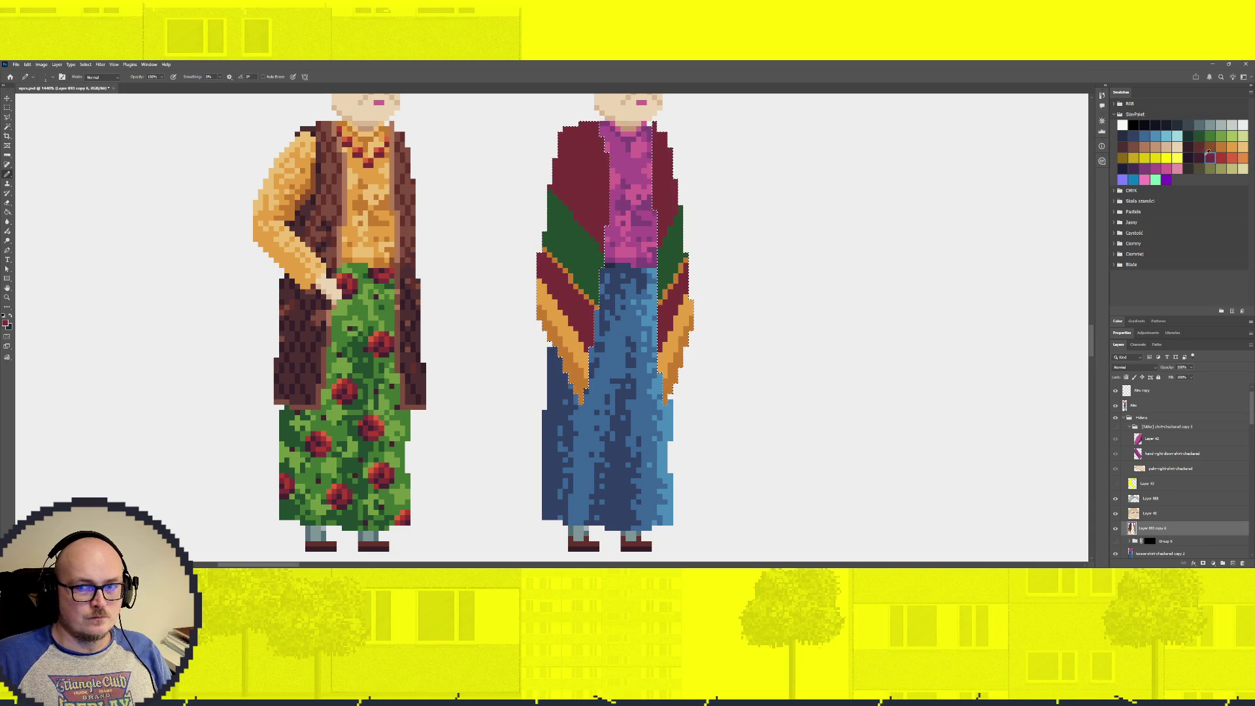
{"action": "left_click", "coordinate": [1199, 158]}
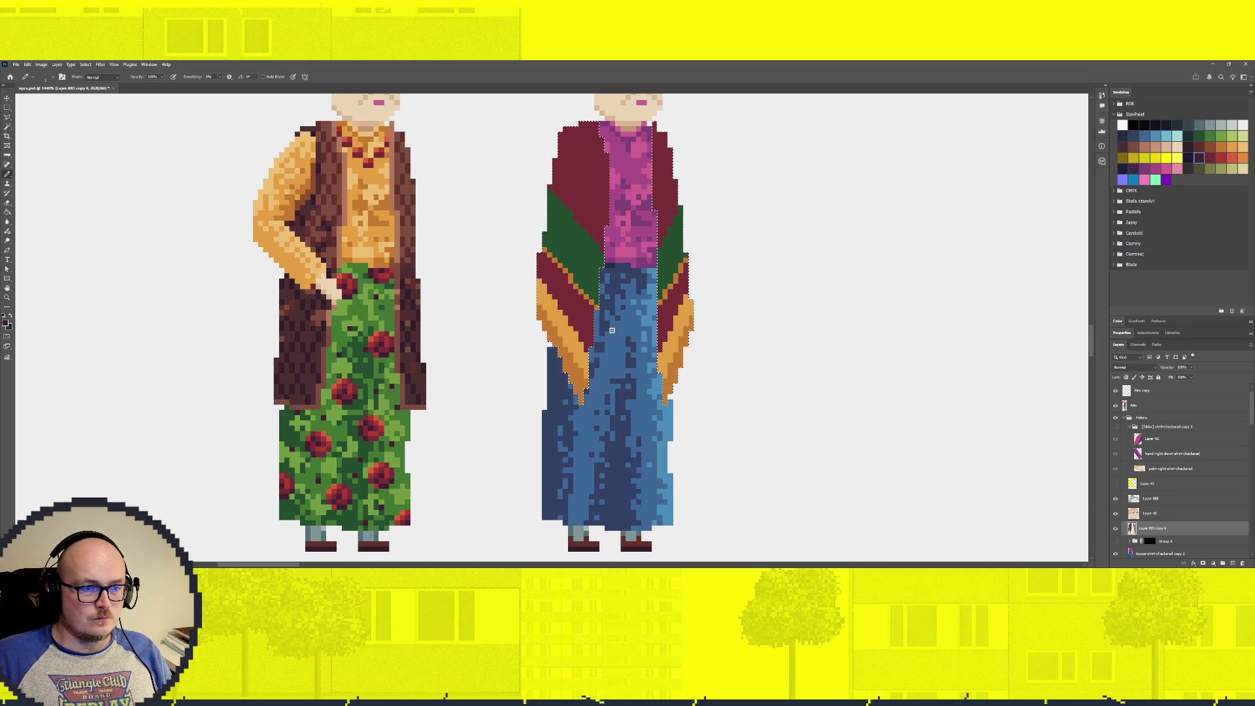
{"action": "scroll", "coordinate": [713, 268], "scroll_direction": "up", "scroll_amount": 2}
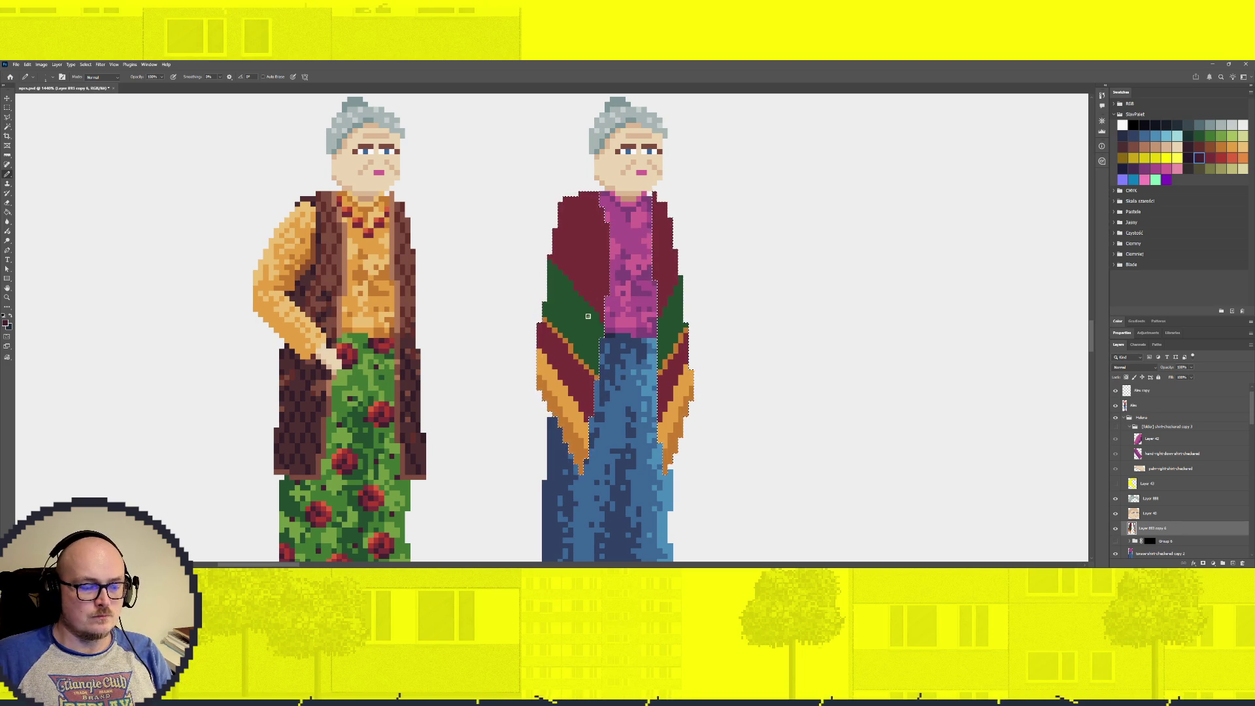
{"action": "key", "text": "g"}
{"action": "left_click", "coordinate": [574, 313], "text": "alt"}
{"action": "left_click", "coordinate": [578, 249]}
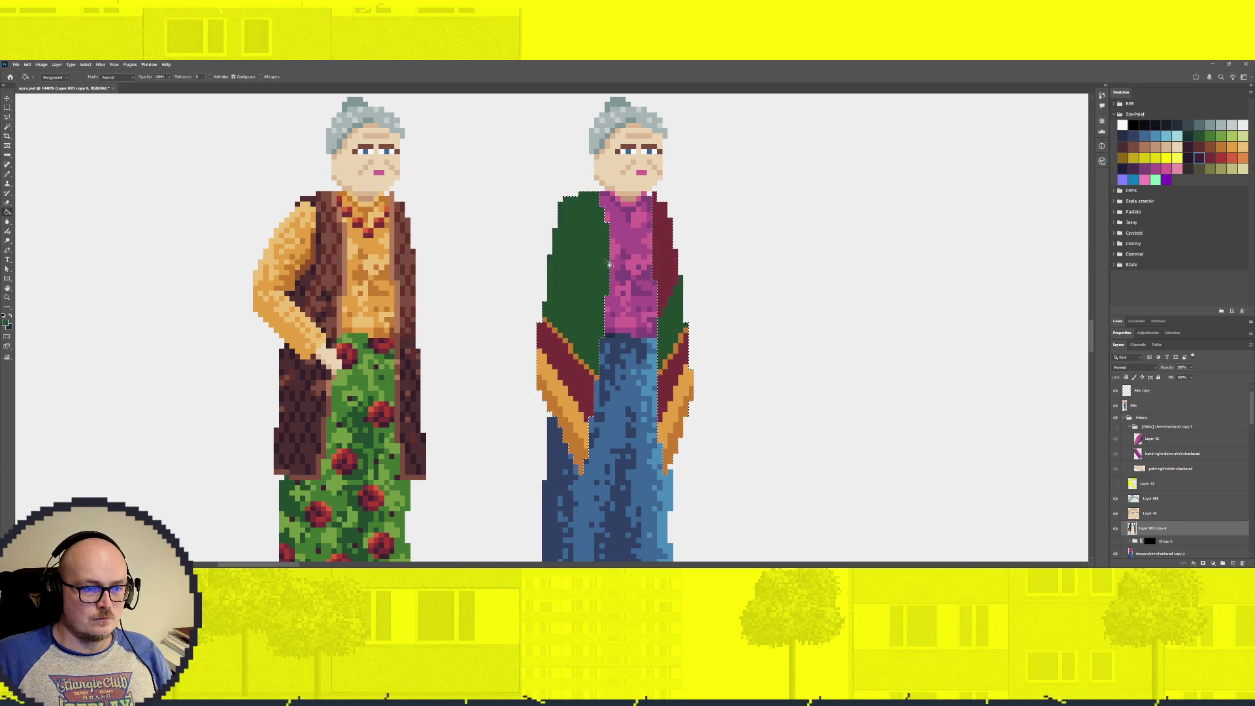
{"action": "left_click", "coordinate": [659, 270]}
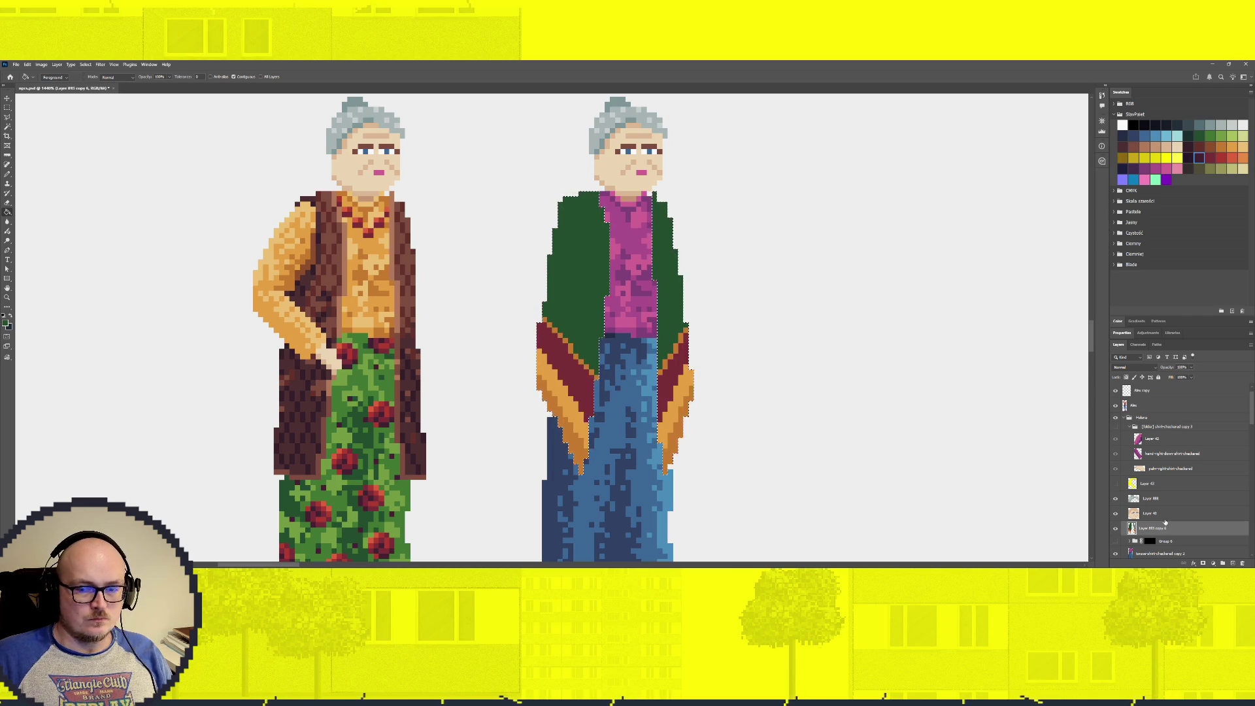
{"action": "scroll", "coordinate": [1166, 521], "scroll_direction": "down", "scroll_amount": 2}
{"action": "scroll", "coordinate": [1170, 513], "scroll_direction": "down", "scroll_amount": 3}
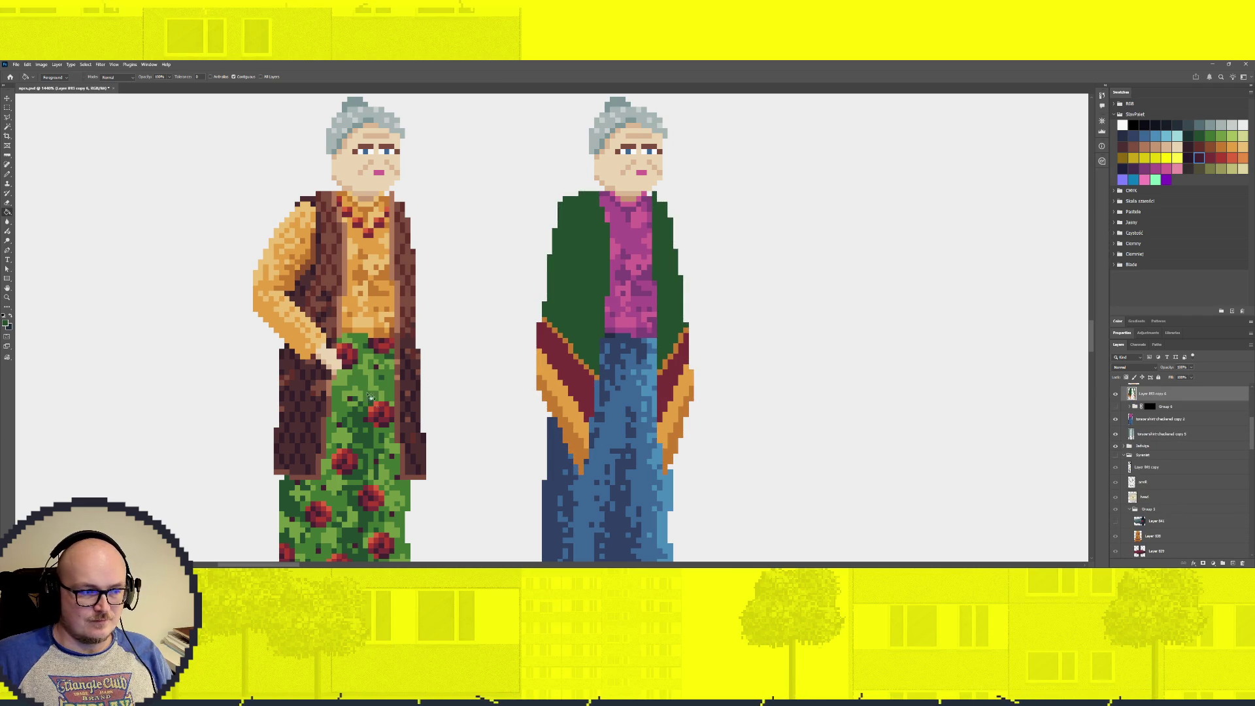
Select two rose layers and move them up the stack to just below Layer 40
{"action": "key", "text": "v"}
{"action": "left_click", "coordinate": [382, 413], "text": "ctrl"}
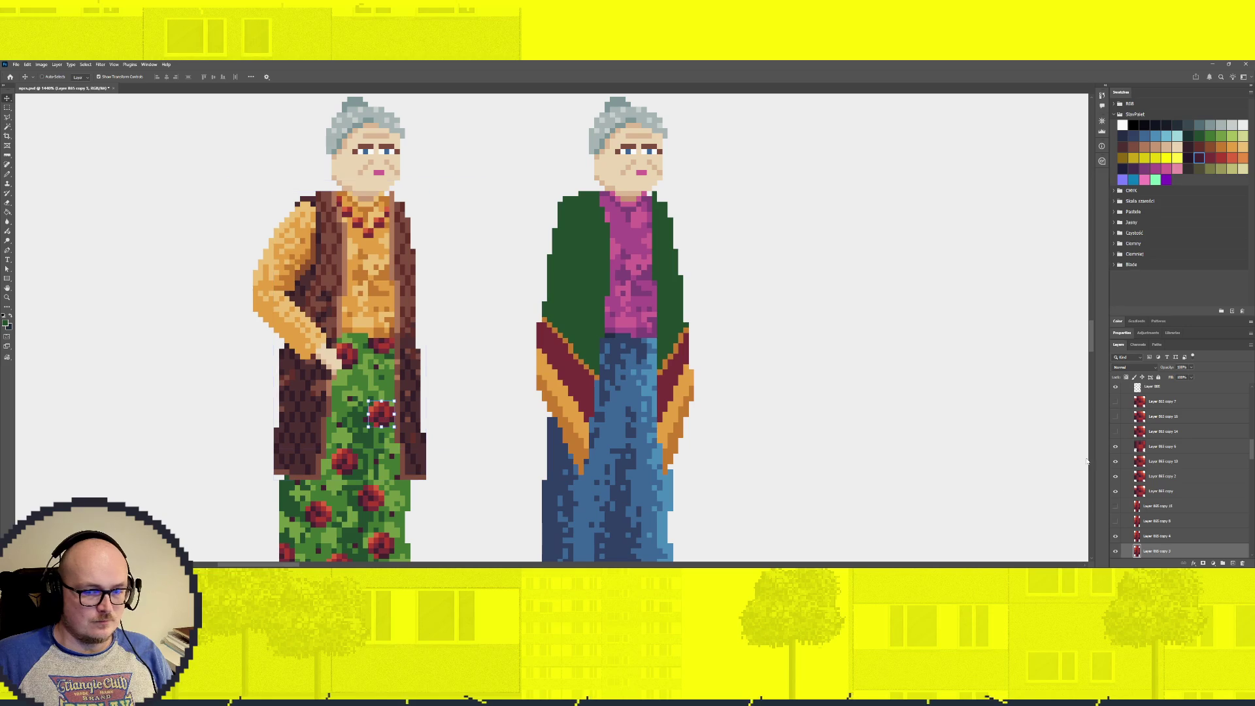
{"action": "left_click", "coordinate": [1177, 506]}
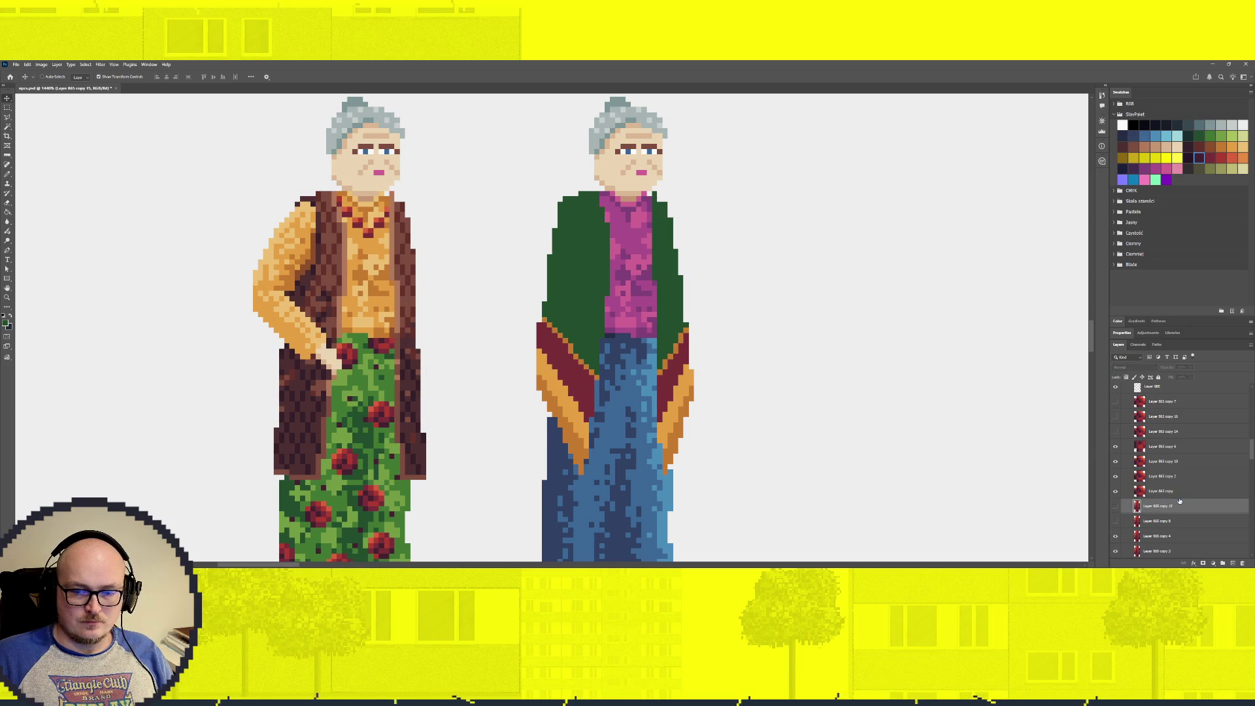
{"action": "left_click", "coordinate": [1189, 492], "text": "shift"}
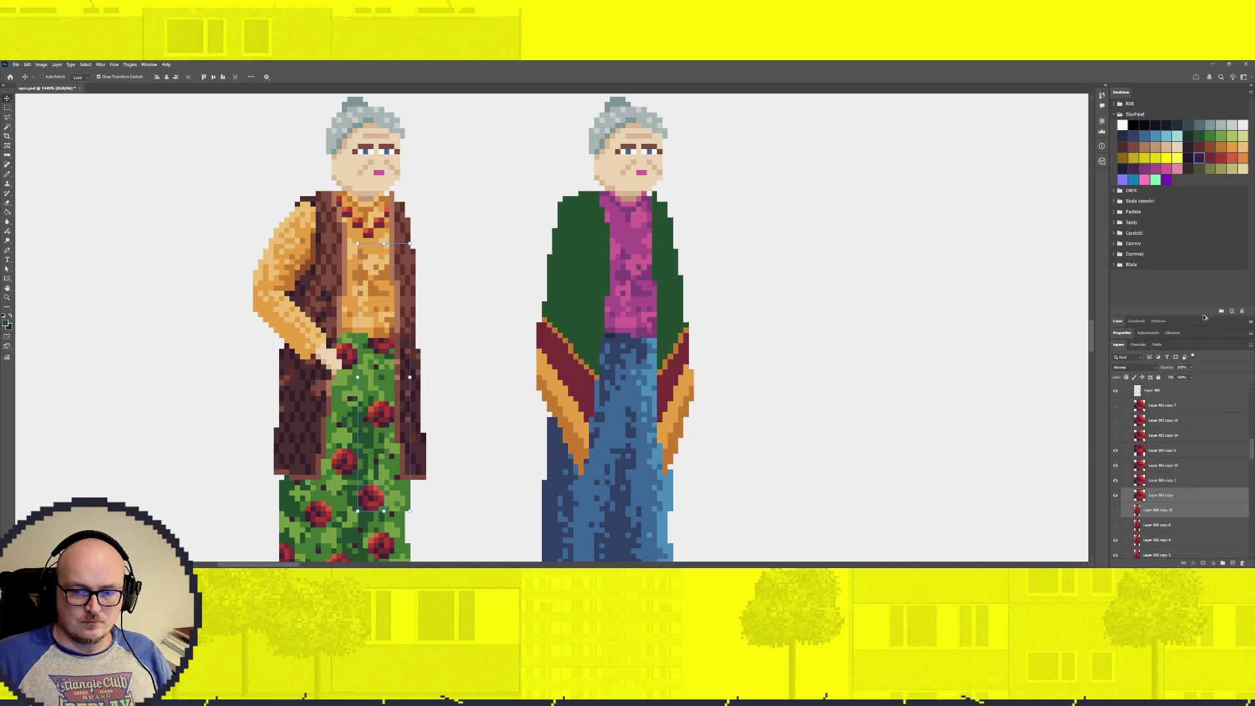
{"action": "left_click_drag", "start_coordinate": [1160, 521], "coordinate": [1195, 465]}
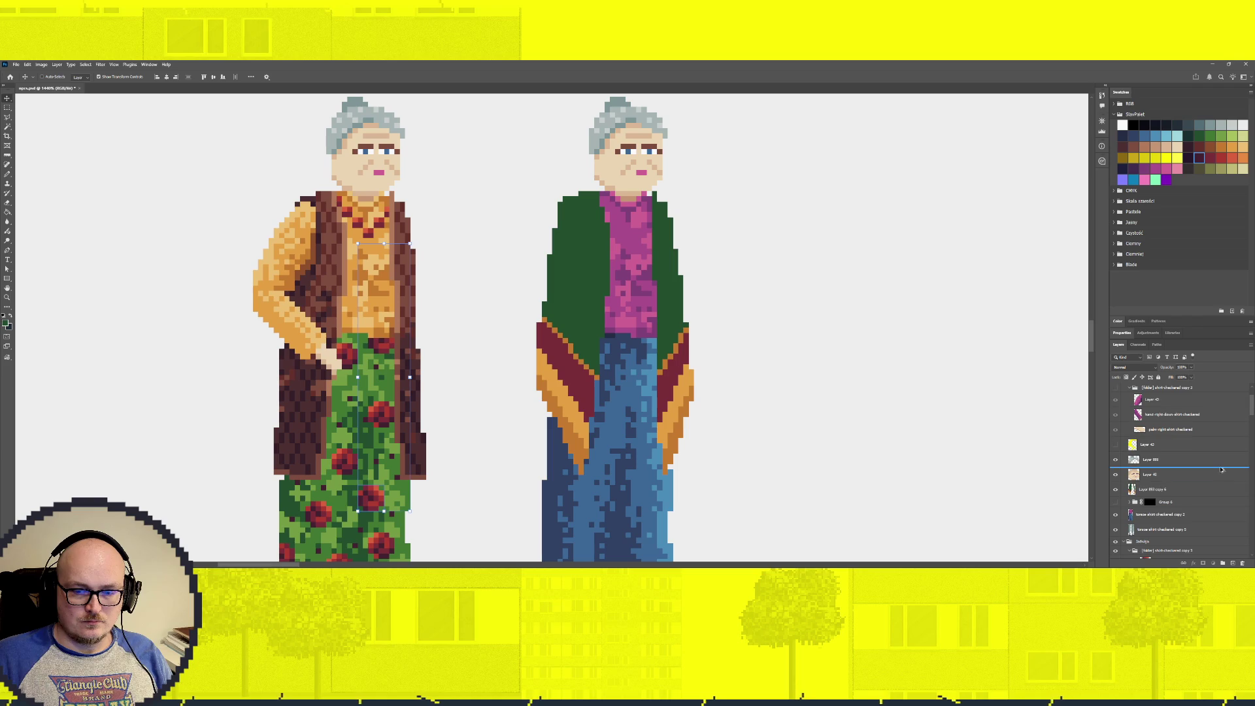
{"action": "left_click_drag", "start_coordinate": [1195, 465], "coordinate": [1215, 482]}
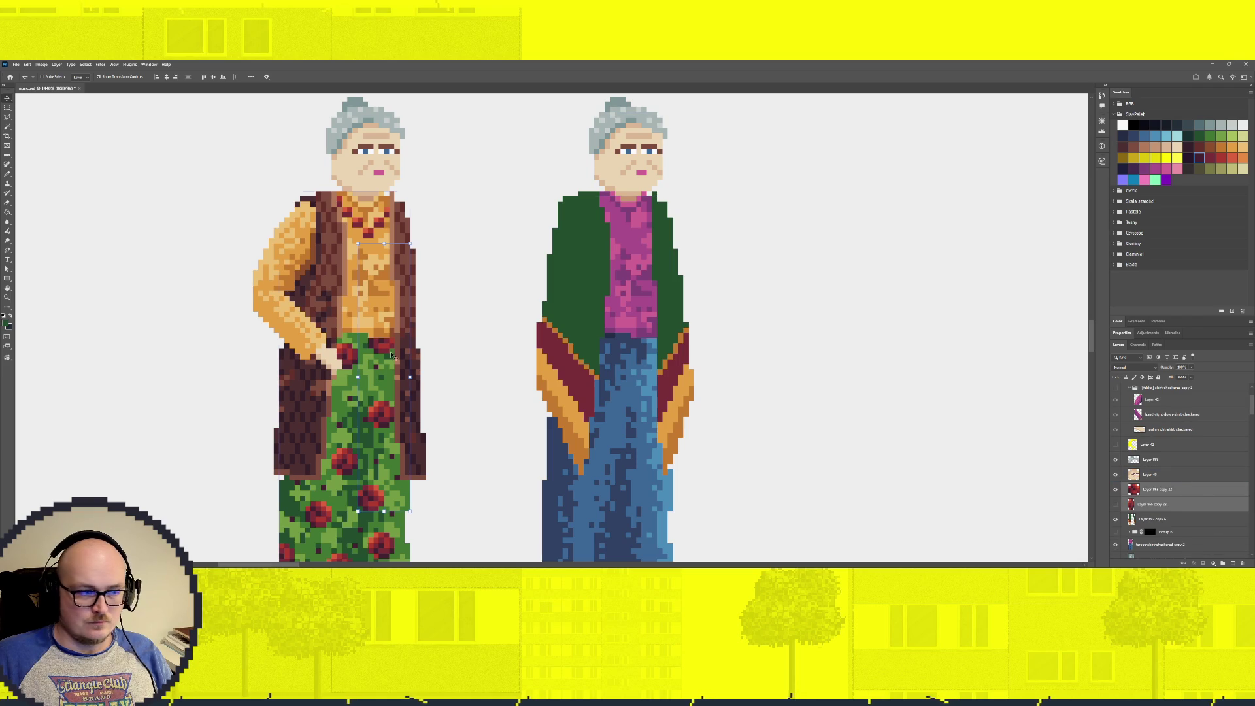
{"action": "mouse_move", "coordinate": [358, 323]}
{"action": "left_mouse_down"}
{"action": "mouse_move", "coordinate": [633, 333]}
{"action": "mouse_move", "coordinate": [539, 434]}
{"action": "mouse_move", "coordinate": [471, 224]}
{"action": "left_mouse_up"}
Show the second rose copy and clip both roses to the shawl layer
{"action": "scroll", "coordinate": [477, 272], "scroll_direction": "down", "scroll_amount": 1}
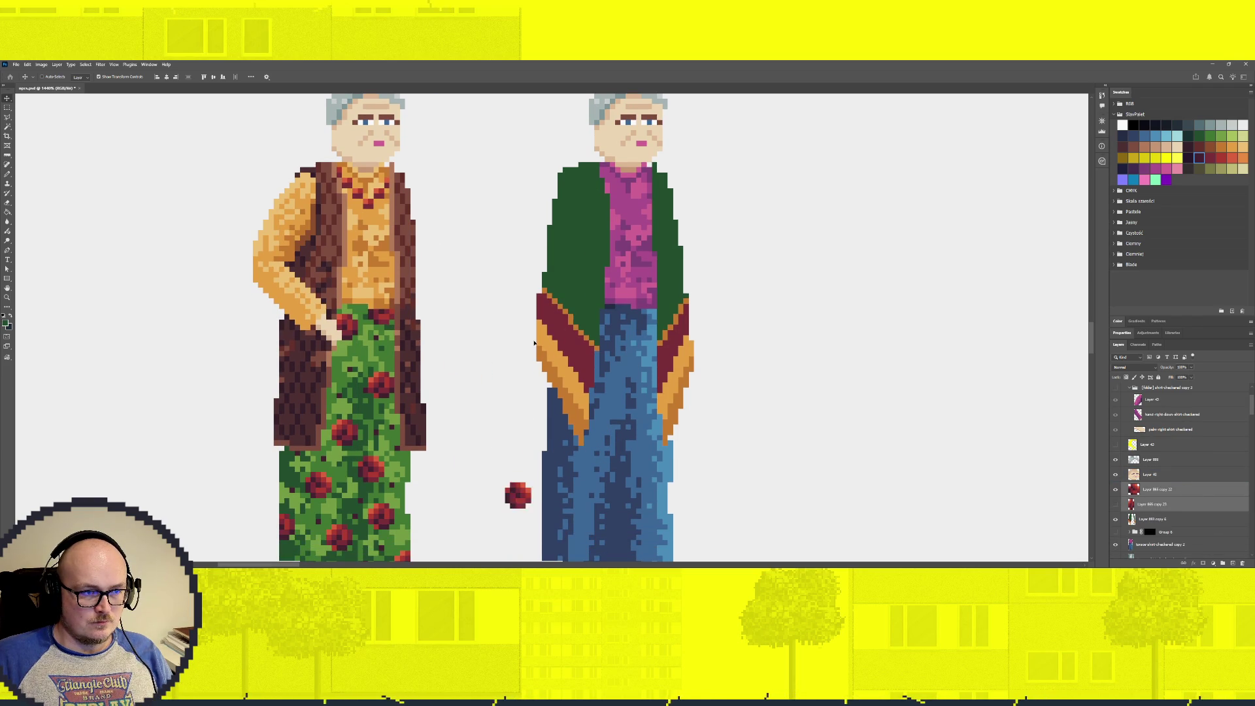
{"action": "left_click_drag", "start_coordinate": [476, 272], "coordinate": [486, 305]}
{"action": "left_click", "coordinate": [1116, 504]}
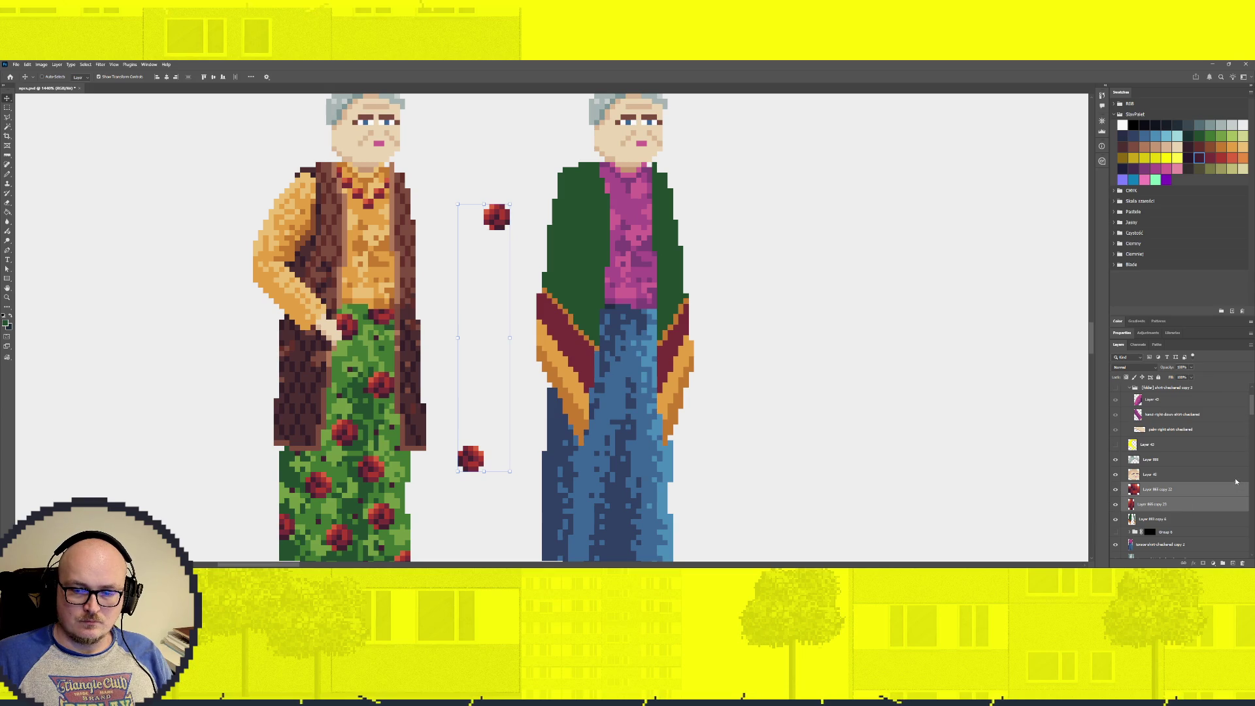
{"action": "key", "text": "ctrl+alt+g"}
{"action": "left_click", "coordinate": [1229, 504]}
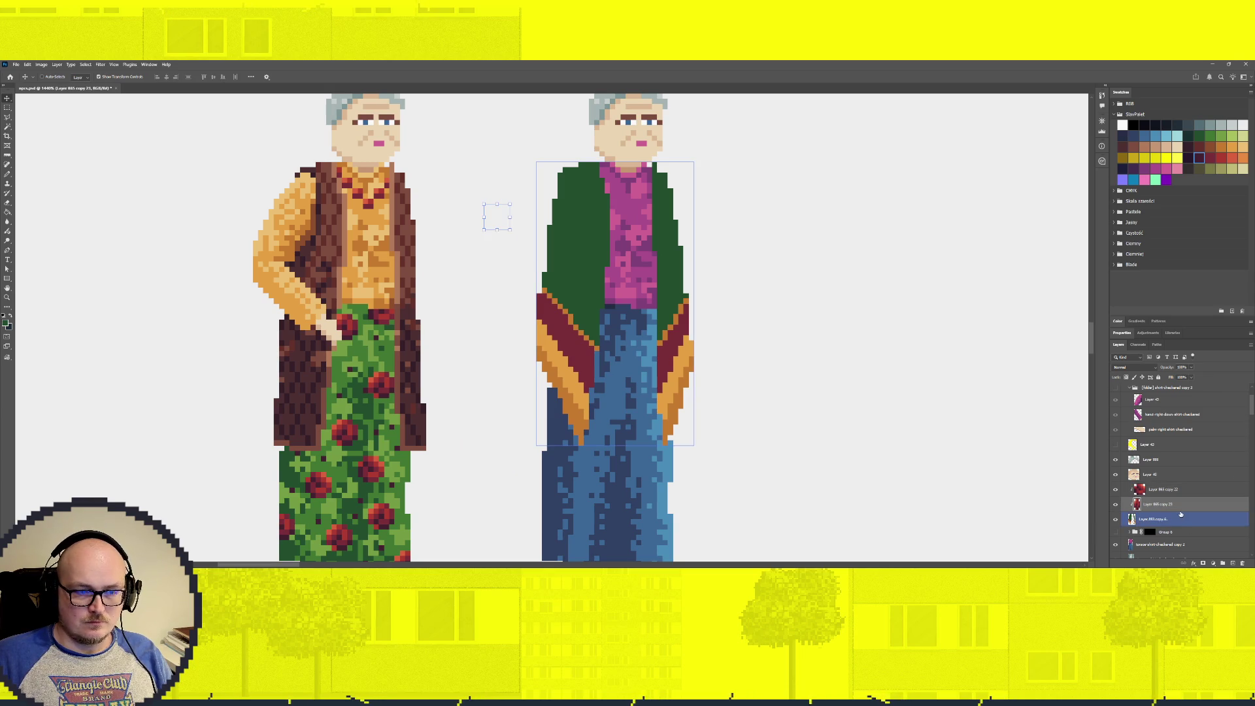
Place roses on the shawl's upper left and upper right, and duplicate one lower down
{"action": "mouse_move", "coordinate": [499, 223]}
{"action": "left_mouse_down"}
{"action": "mouse_move", "coordinate": [567, 210]}
{"action": "mouse_move", "coordinate": [566, 197]}
{"action": "left_mouse_up"}
{"action": "key", "text": "alt+bracketright"}
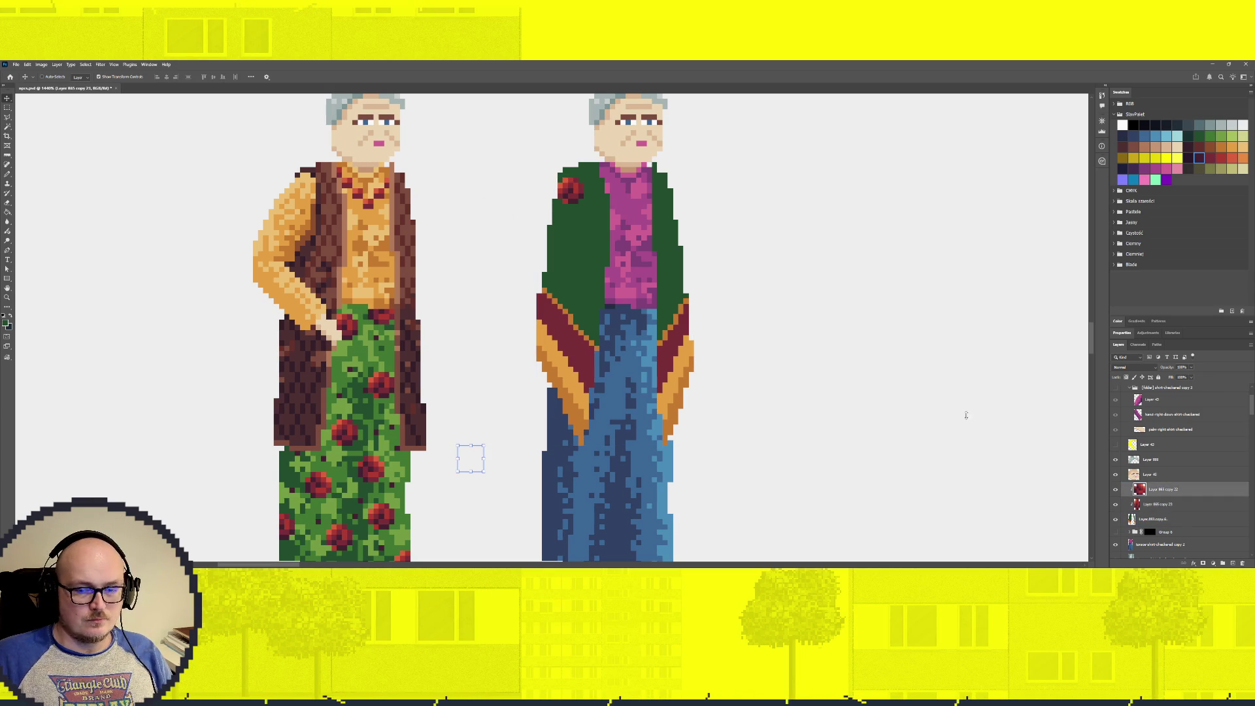
{"action": "mouse_move", "coordinate": [531, 391]}
{"action": "left_mouse_down"}
{"action": "mouse_move", "coordinate": [647, 192]}
{"action": "mouse_move", "coordinate": [602, 307]}
{"action": "left_mouse_up"}
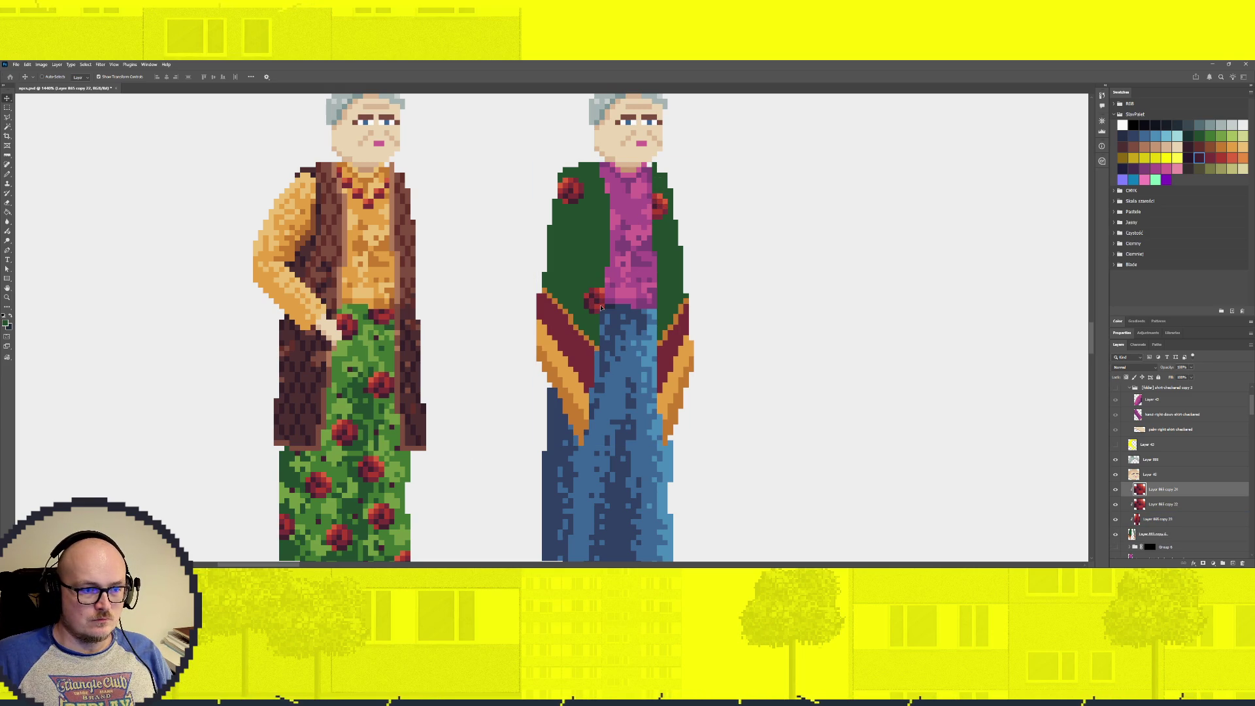
{"action": "left_click", "coordinate": [570, 191], "text": "ctrl"}
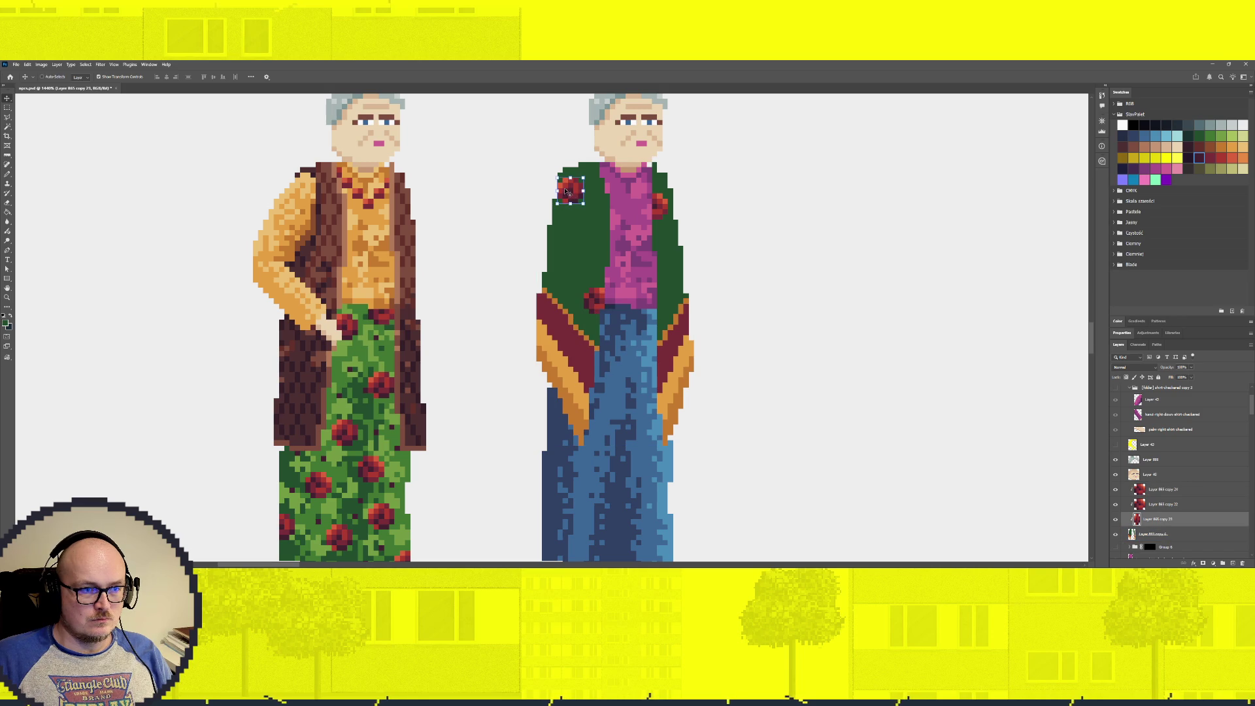
{"action": "left_click_drag", "start_coordinate": [571, 191], "coordinate": [649, 296]}
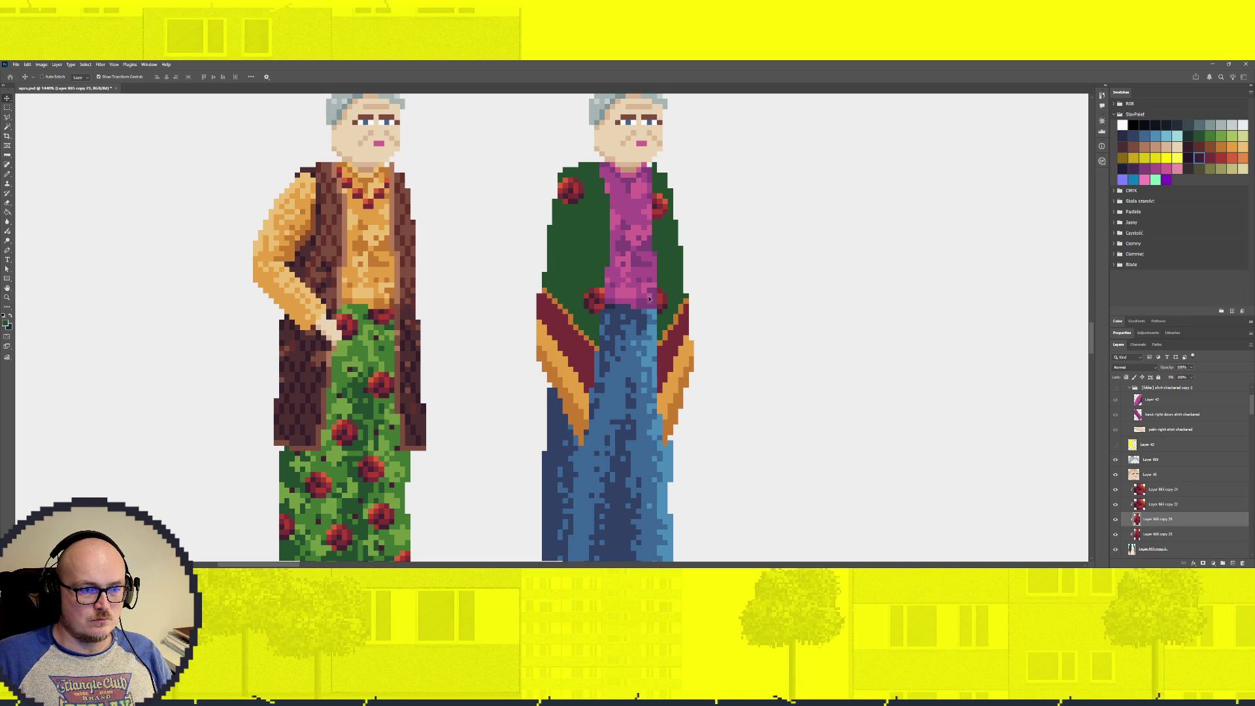
{"action": "left_click", "coordinate": [576, 191], "text": "ctrl"}
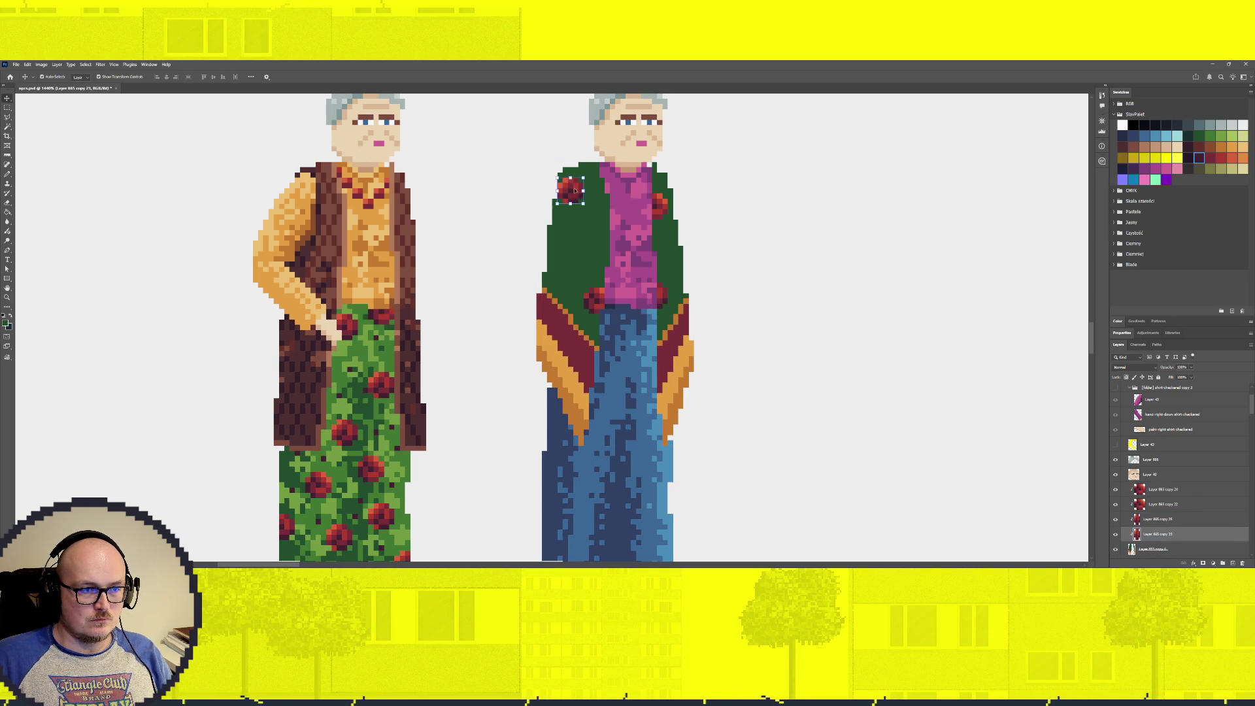
{"action": "mouse_move", "coordinate": [575, 191]}
{"action": "left_mouse_down"}
{"action": "mouse_move", "coordinate": [607, 210]}
{"action": "mouse_move", "coordinate": [562, 185]}
{"action": "mouse_move", "coordinate": [569, 243]}
{"action": "left_mouse_up"}
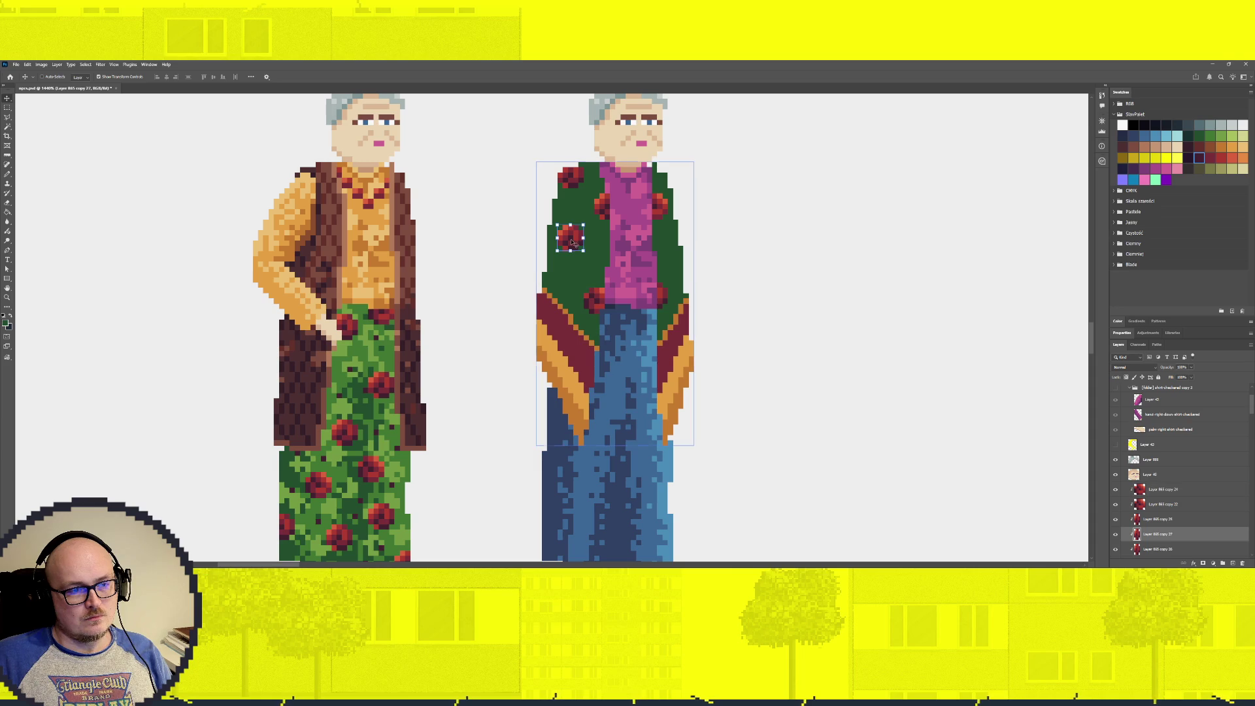
Duplicate rose copies onto the shawl's right and left edges
{"action": "left_click_drag", "start_coordinate": [573, 238], "coordinate": [683, 240]}
{"action": "left_click", "coordinate": [682, 240]}
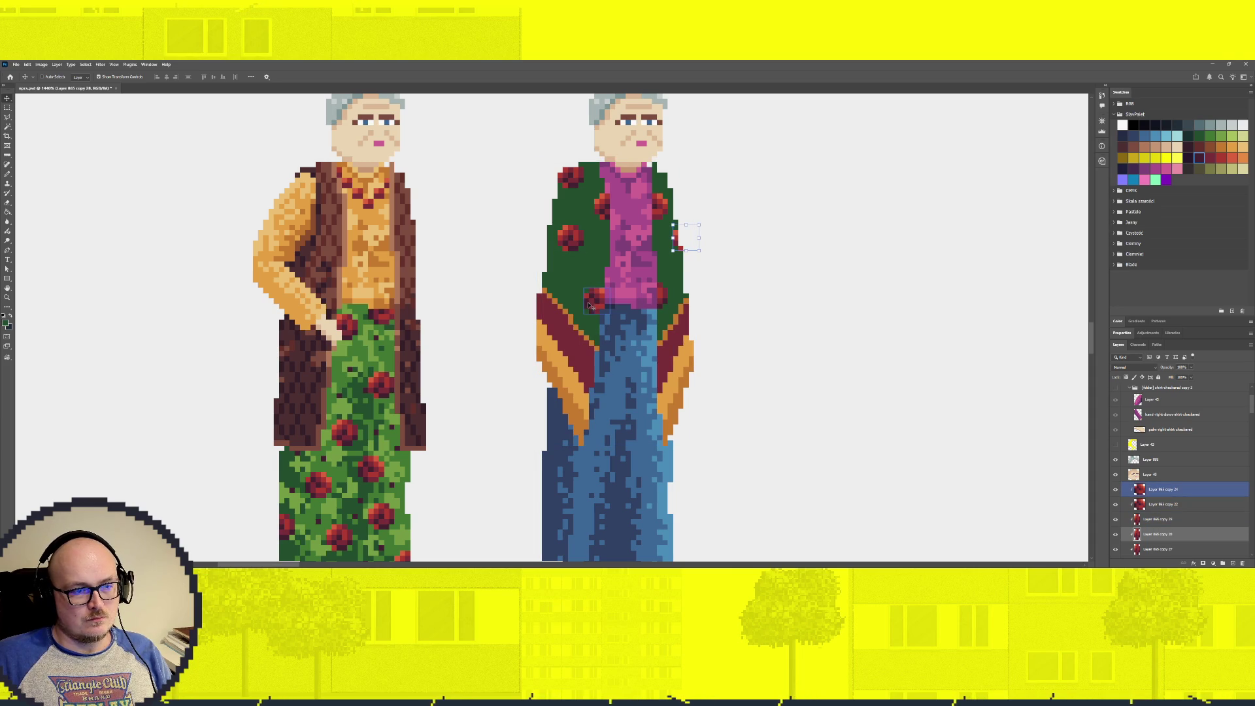
{"action": "left_click", "coordinate": [591, 359]}
{"action": "mouse_move", "coordinate": [579, 239]}
{"action": "left_mouse_down"}
{"action": "mouse_move", "coordinate": [538, 264]}
{"action": "mouse_move", "coordinate": [579, 251]}
{"action": "left_mouse_up"}
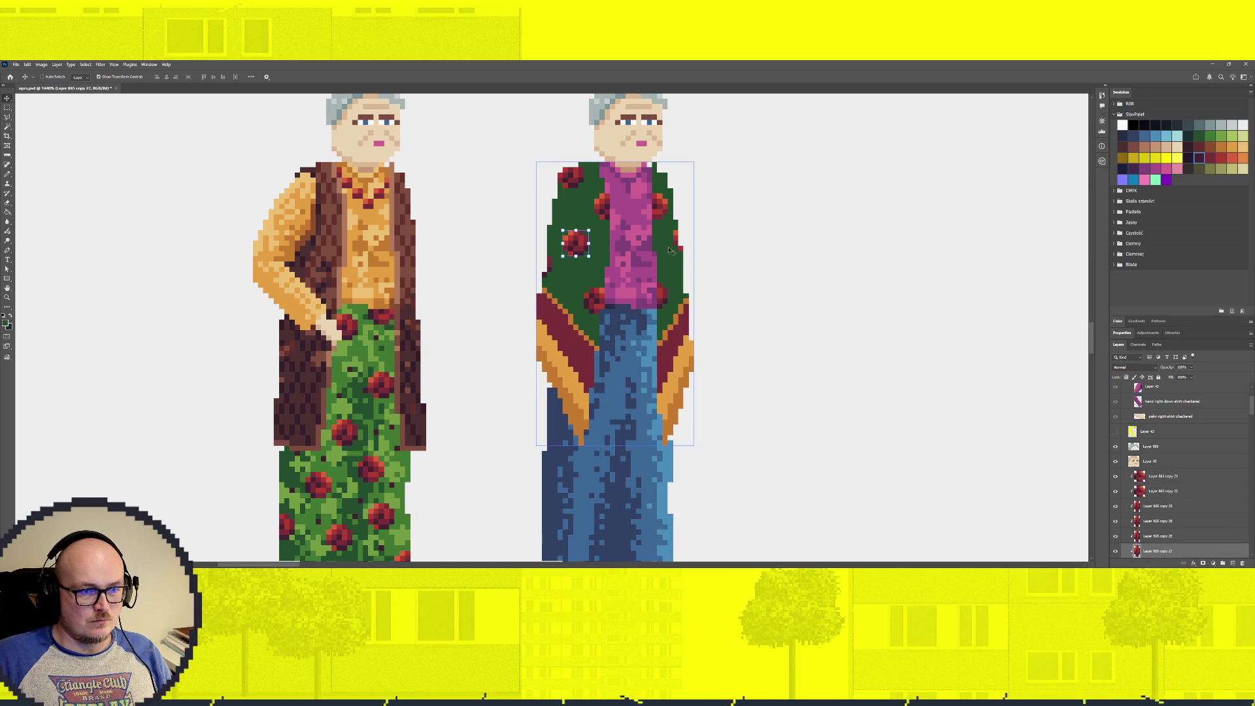
Select the shawl layer and choose the shawl's dark green colour
{"action": "left_click", "coordinate": [1175, 477]}
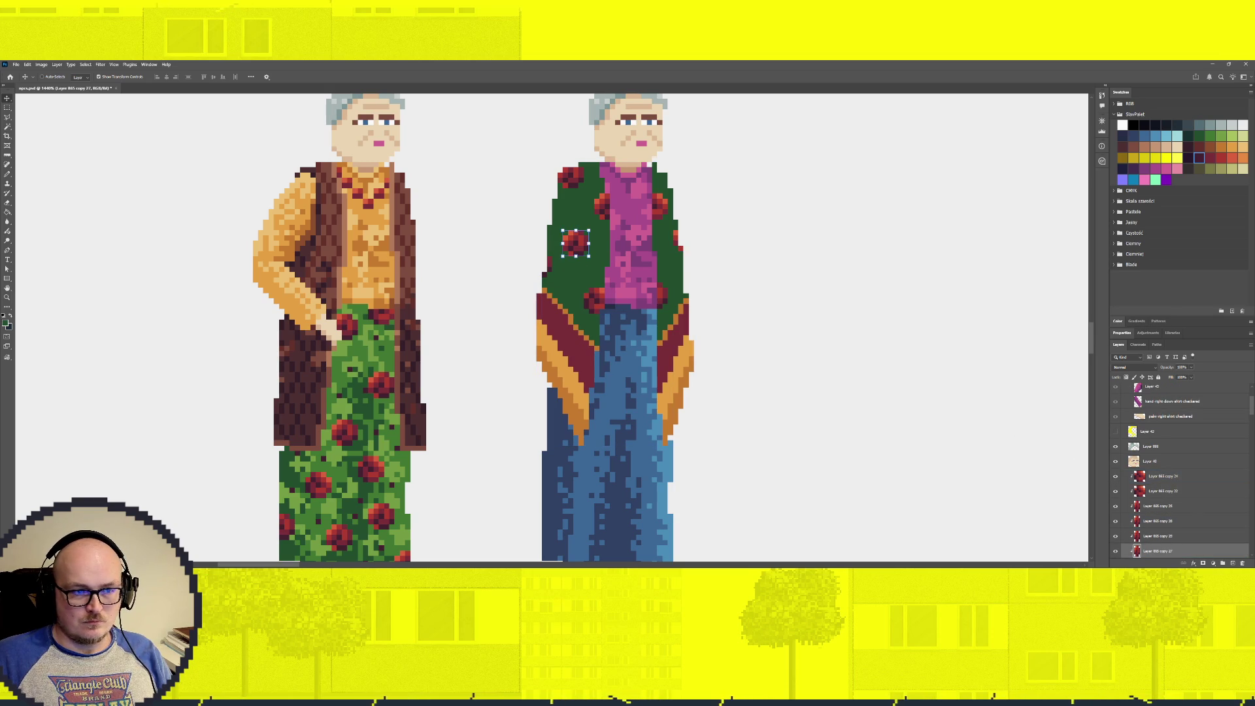
{"action": "scroll", "coordinate": [1174, 483], "scroll_direction": "down", "scroll_amount": 2}
{"action": "left_click", "coordinate": [1160, 536]}
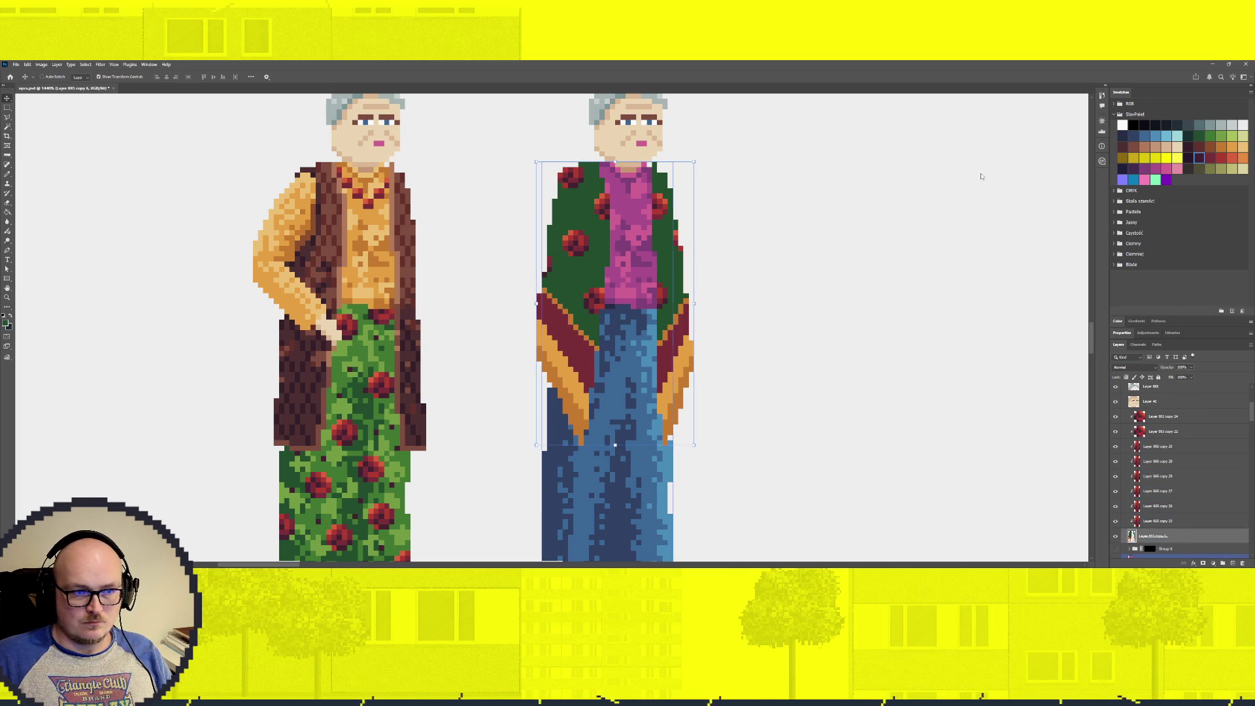
{"action": "left_click", "coordinate": [1202, 135]}
Select the shawl's green with the Magic Wand and paint dark green pixels around a rose's edge
{"action": "key", "text": "w"}
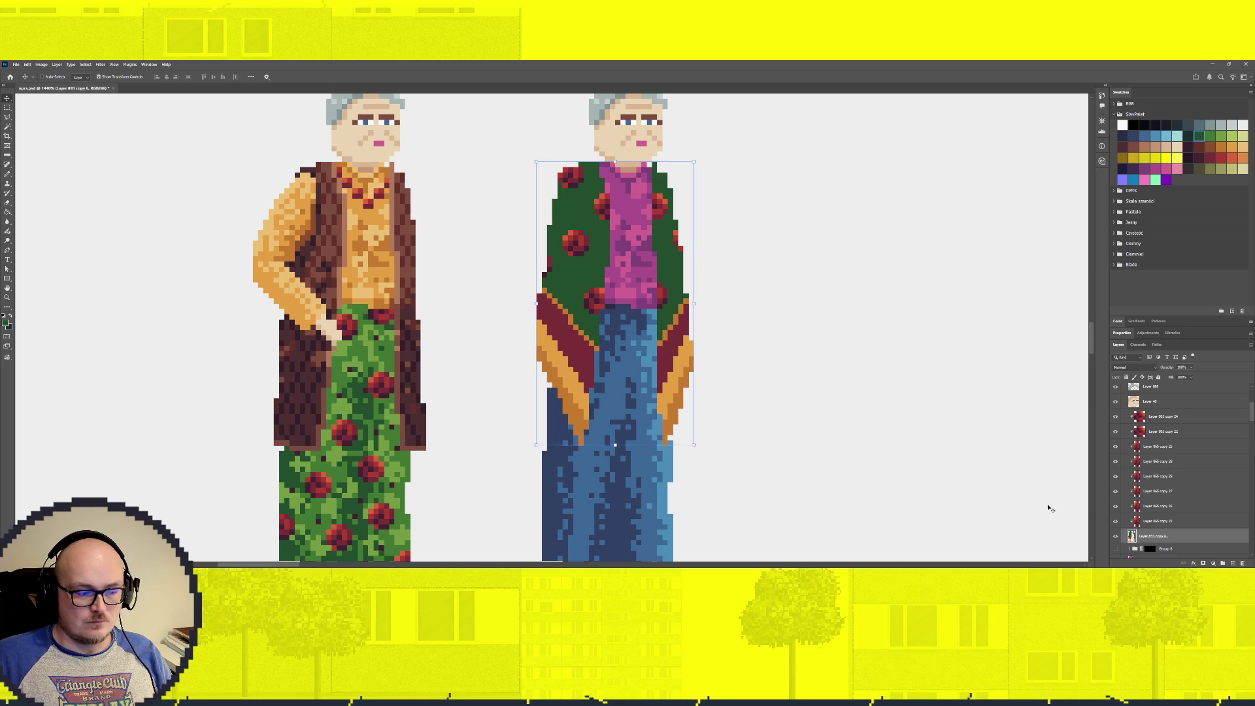
{"action": "left_click", "coordinate": [646, 356]}
{"action": "key", "text": "b"}
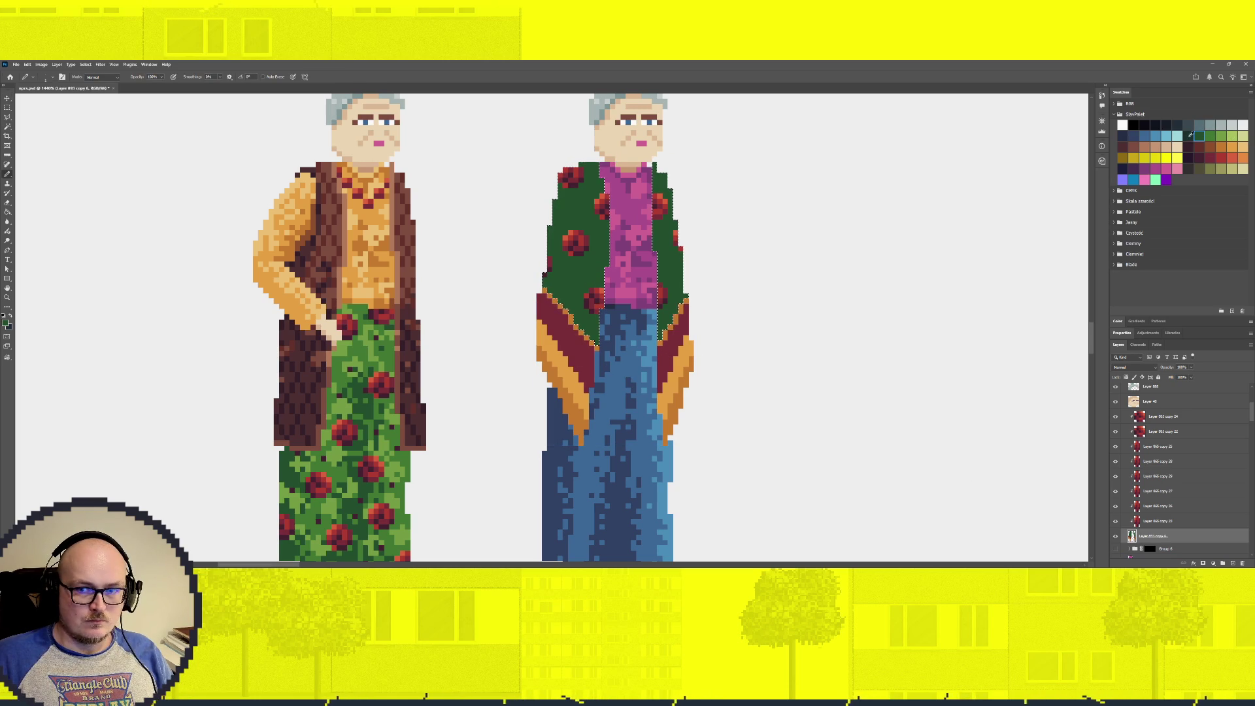
{"action": "left_click", "coordinate": [1189, 136]}
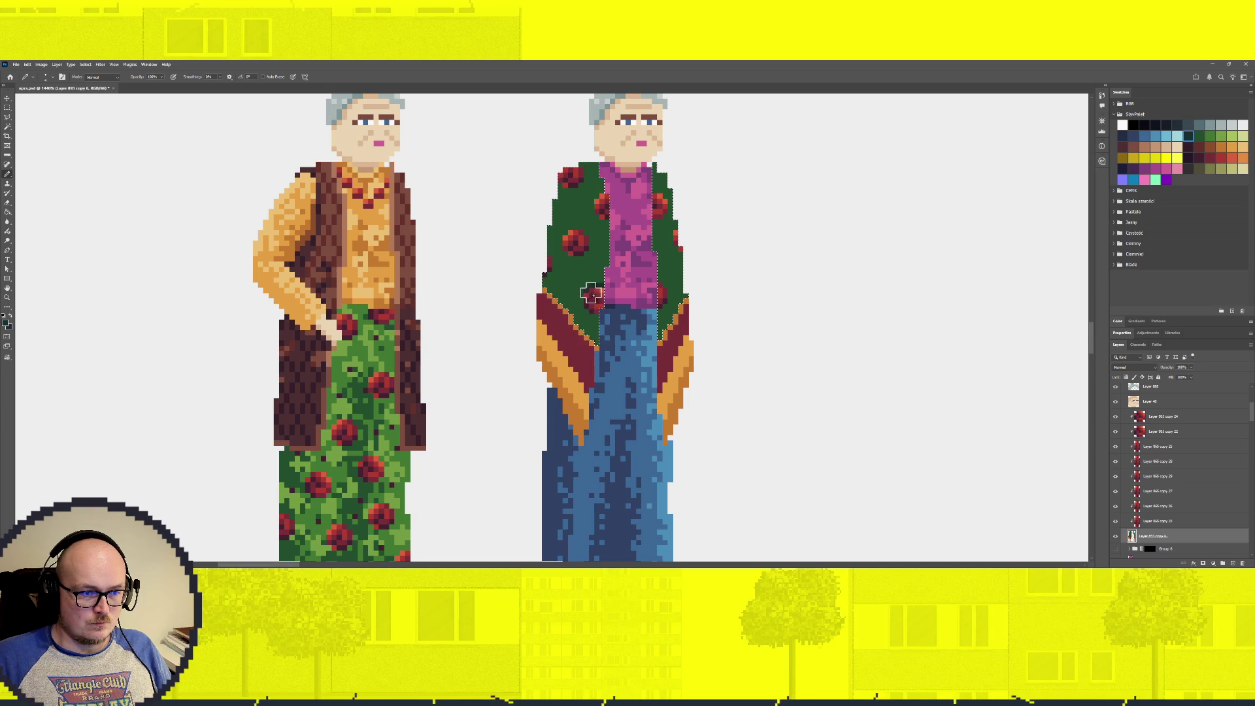
{"action": "left_click_drag", "start_coordinate": [586, 306], "coordinate": [603, 302]}
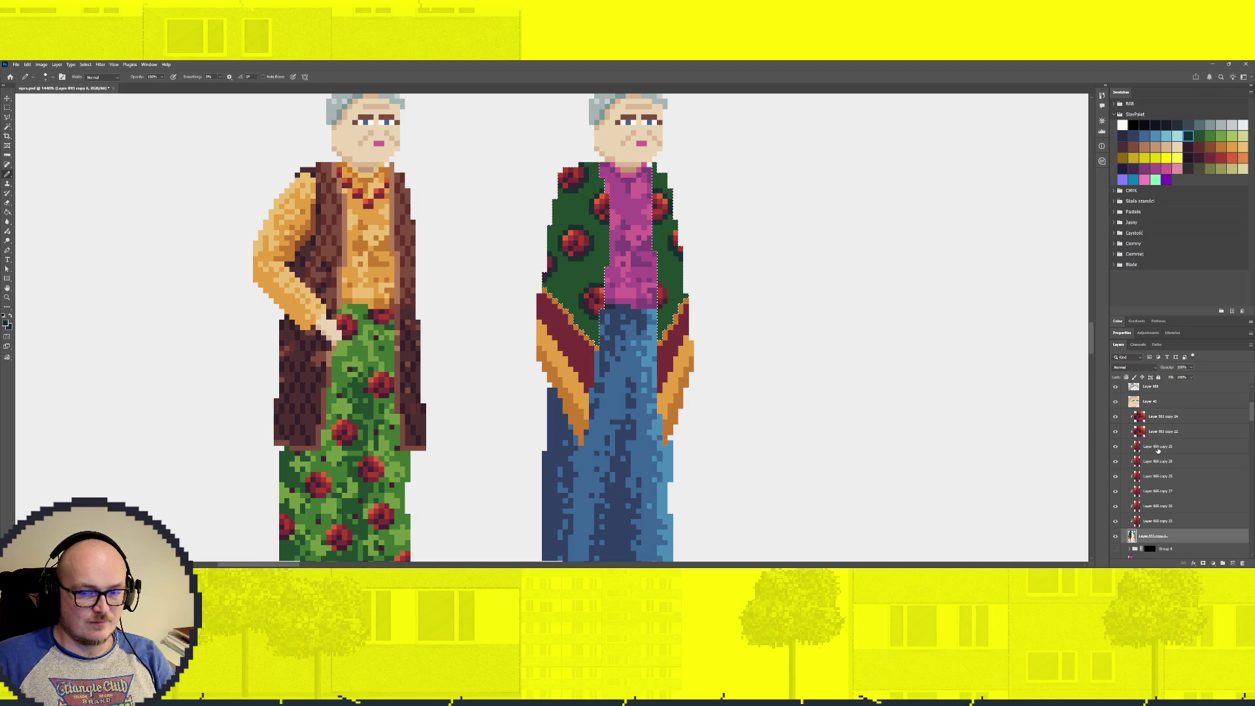
Check a rose copy layer, return to the shawl layer, and pick the red leftover at the shawl's edge
{"action": "left_click", "coordinate": [1157, 448]}
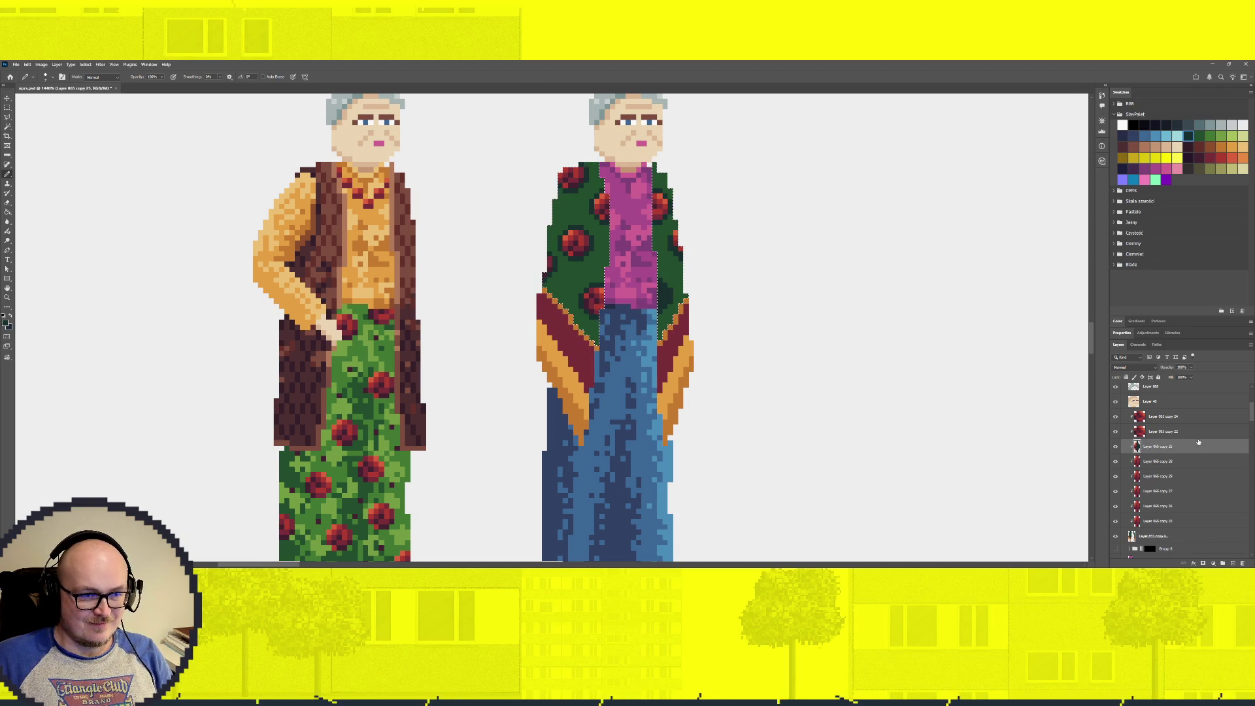
{"action": "left_click", "coordinate": [1168, 543]}
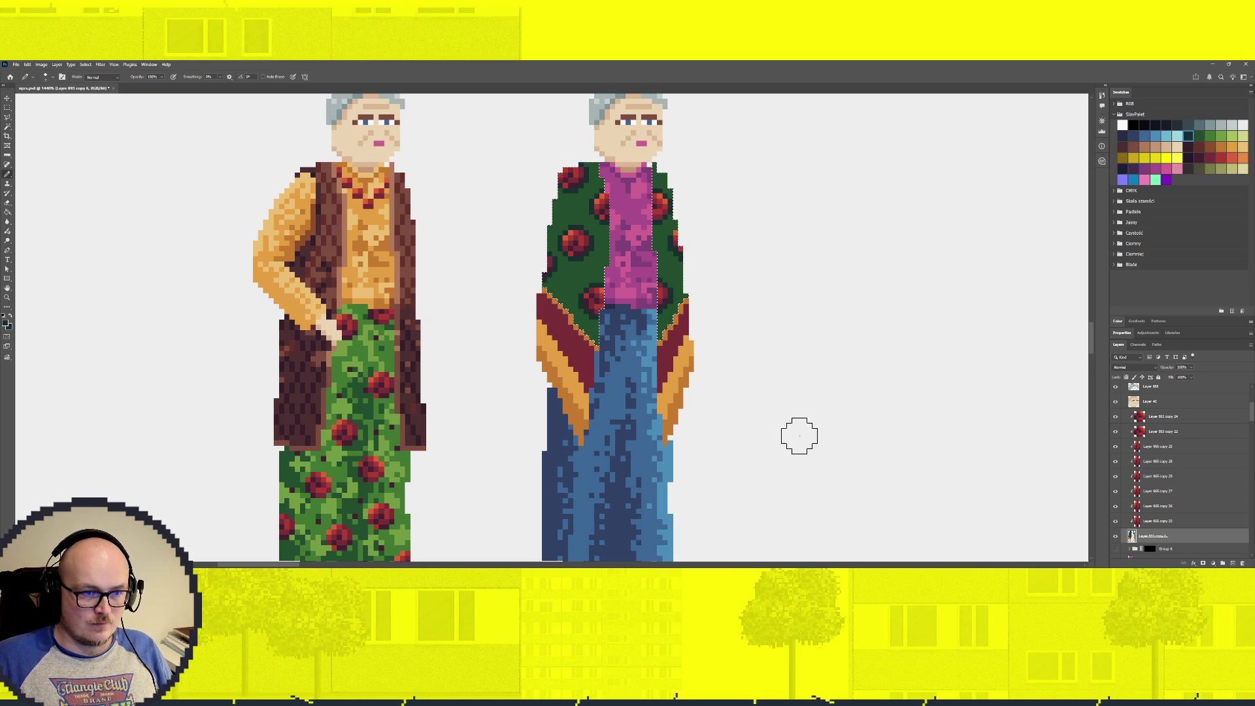
{"action": "key", "text": "v"}
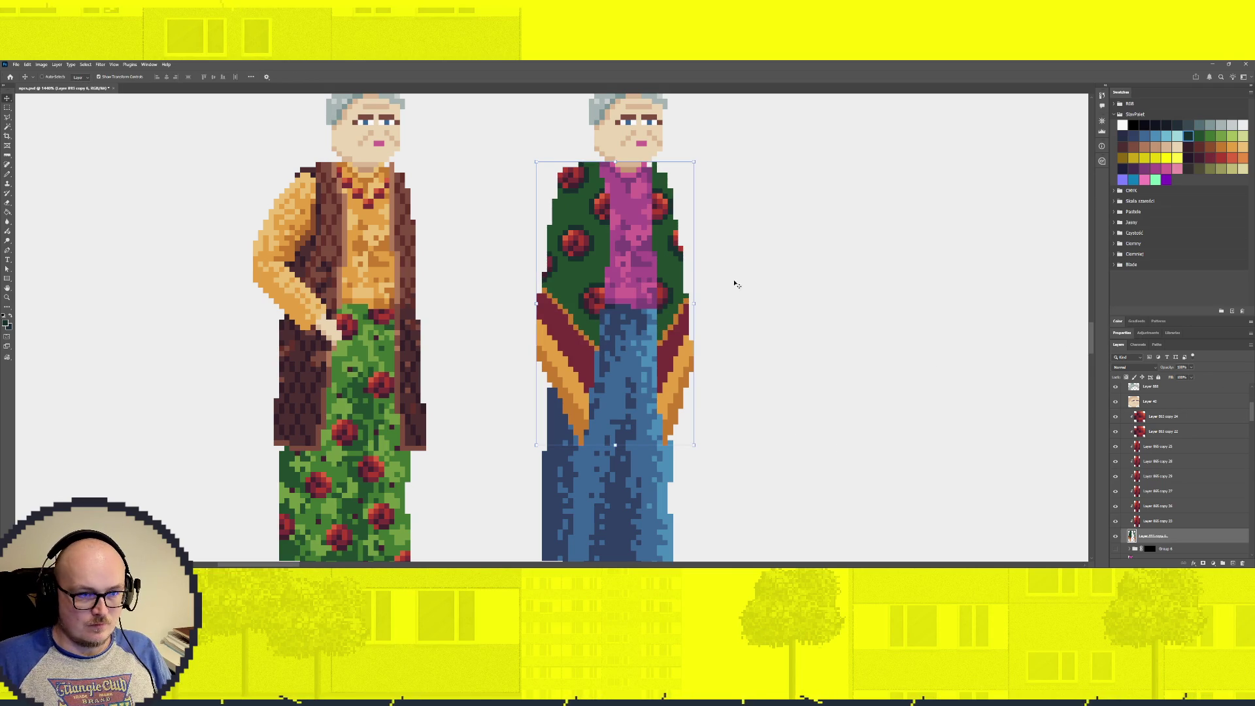
{"action": "left_click", "coordinate": [688, 248]}
{"action": "left_click", "coordinate": [688, 249]}
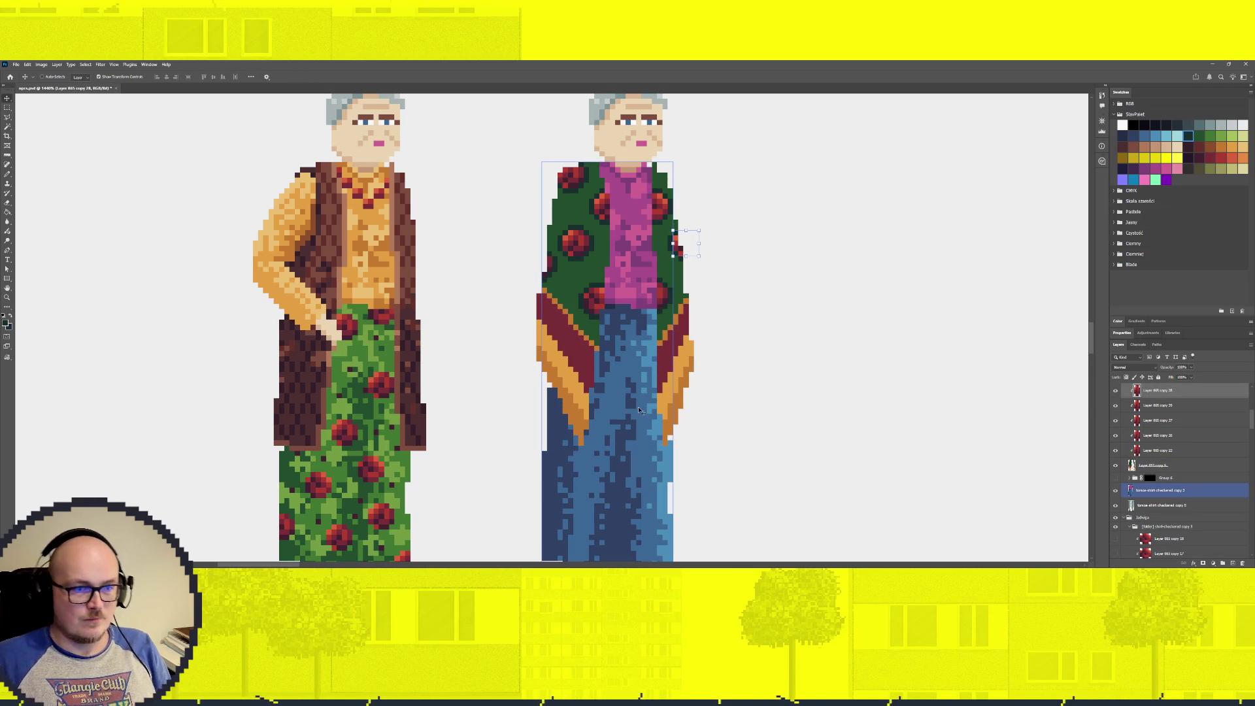
{"action": "scroll", "coordinate": [675, 337], "scroll_direction": "down", "scroll_amount": 3}
{"action": "scroll", "coordinate": [675, 337], "scroll_direction": "up", "scroll_amount": 2}
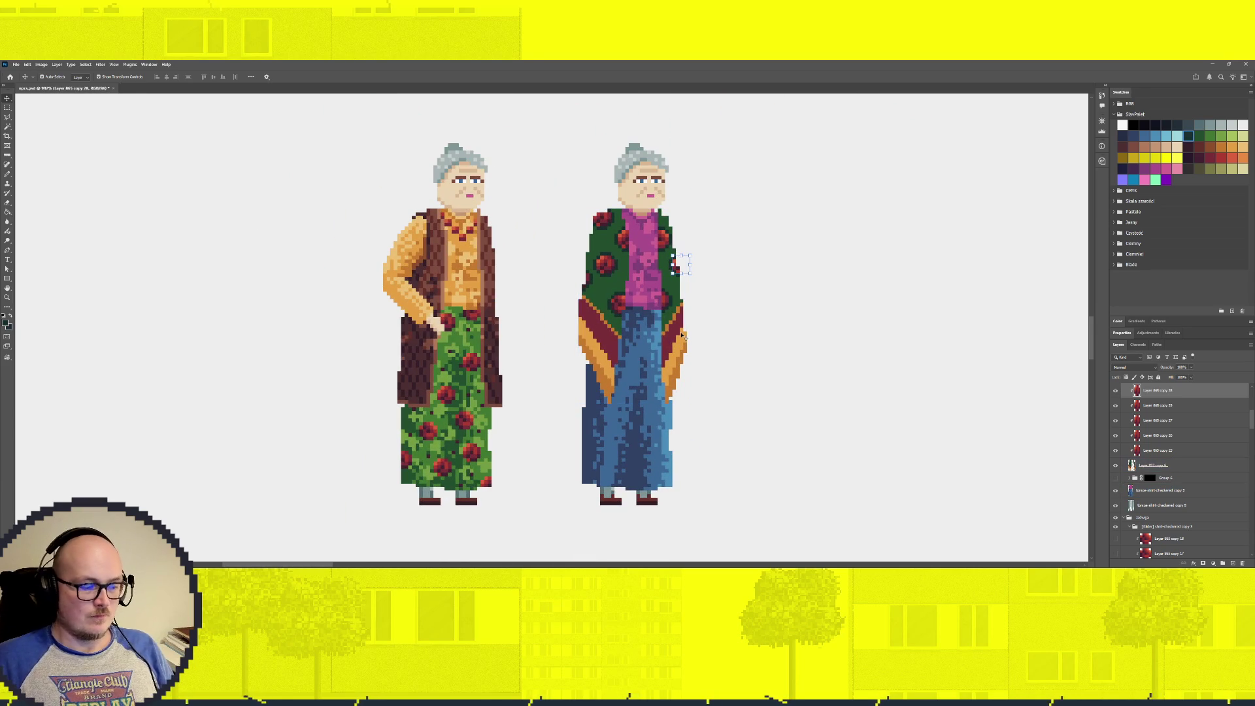
On the shawl layer, paint 1 px red rose pixels into the green shawl with the Pencil
{"action": "left_click", "coordinate": [1154, 465]}
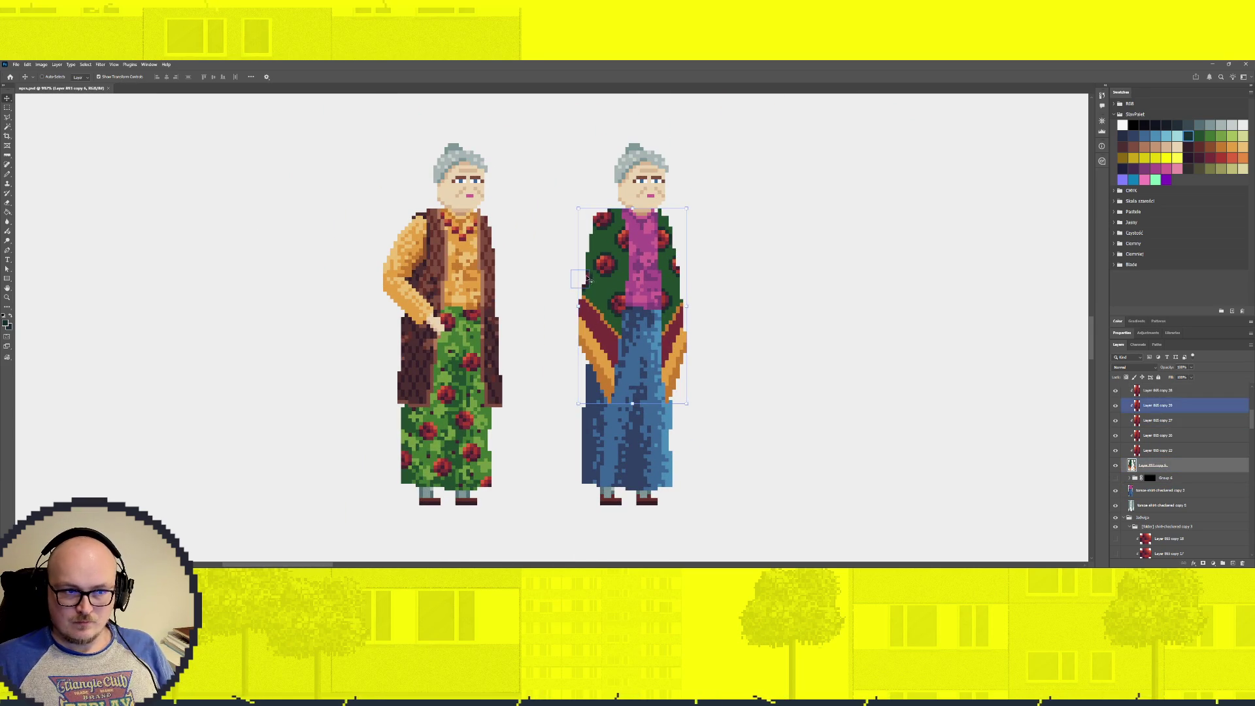
{"action": "key", "text": "b"}
{"action": "scroll", "coordinate": [613, 259], "scroll_direction": "up", "scroll_amount": 2}
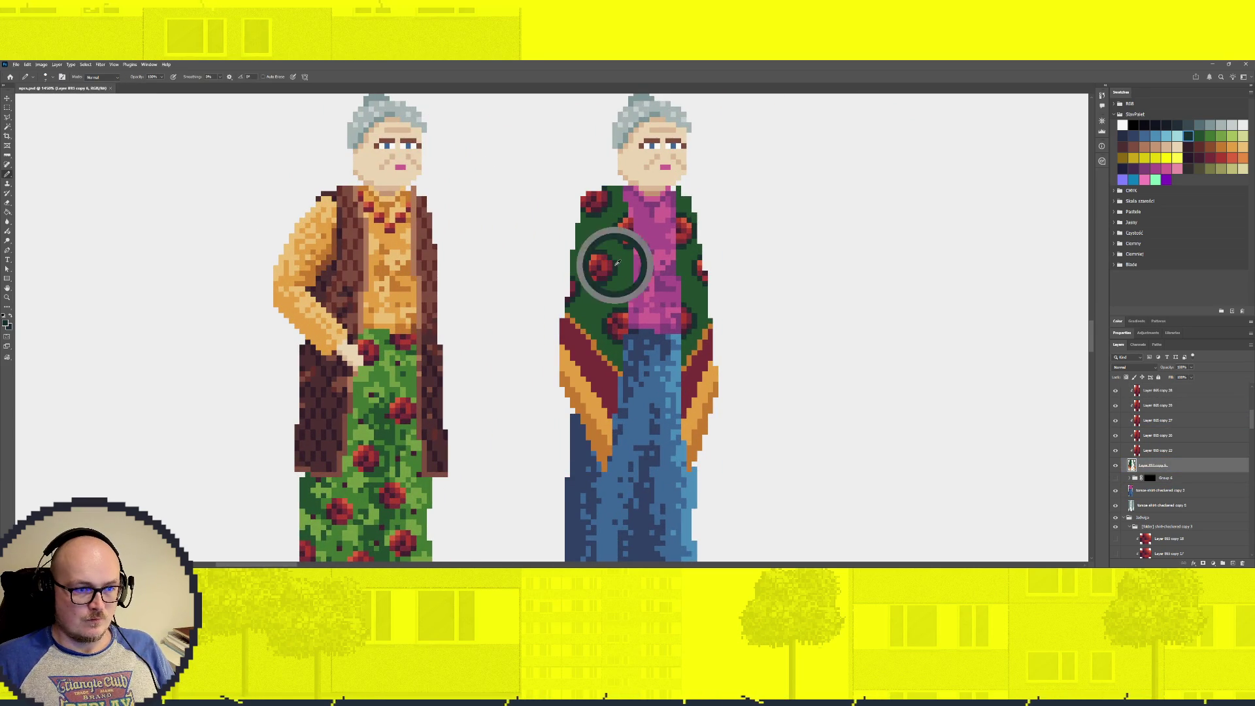
{"action": "key", "text": "bracketleft"}
{"action": "key", "text": "bracketleft"}
{"action": "key", "text": "bracketleft"}
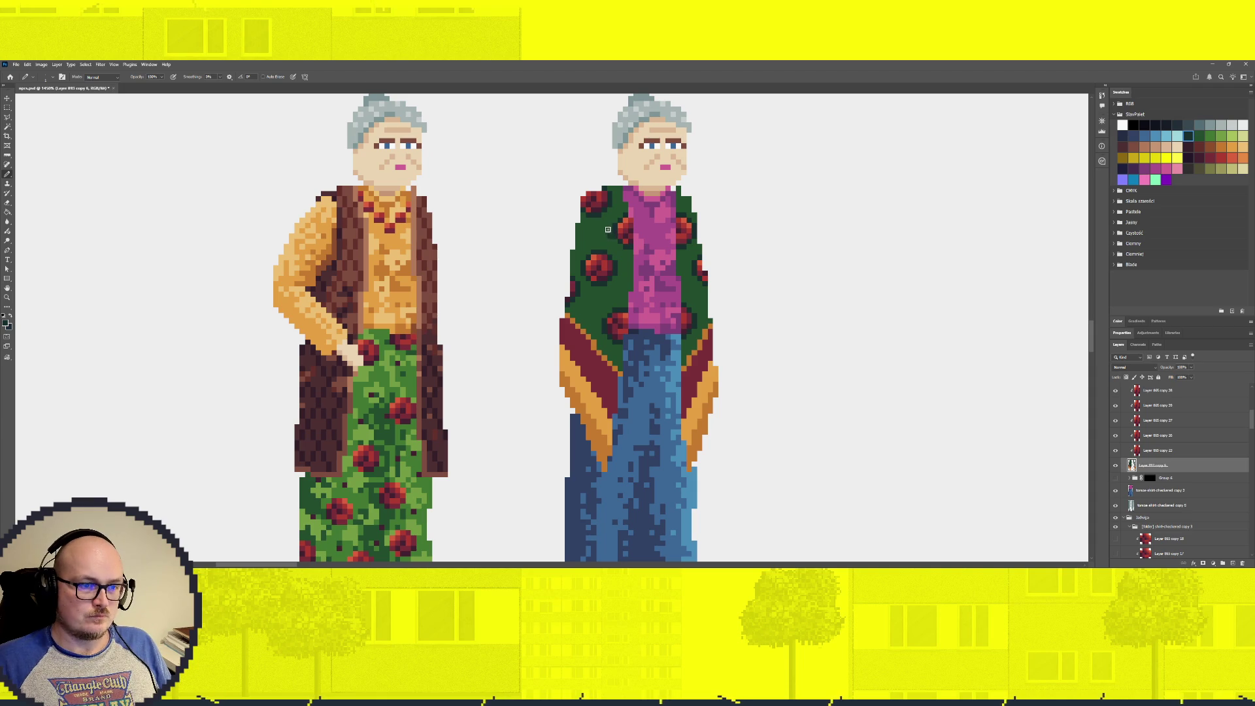
{"action": "left_click_drag", "start_coordinate": [610, 235], "coordinate": [580, 239]}
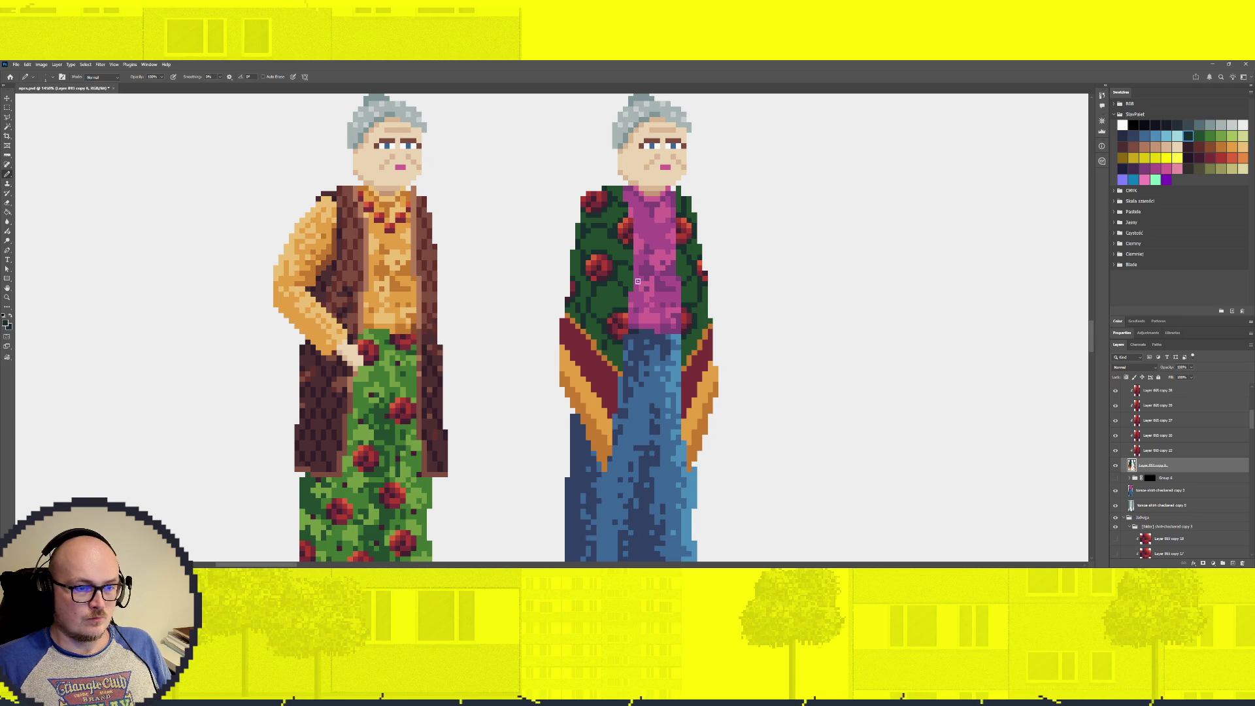
{"action": "scroll", "coordinate": [630, 268], "scroll_direction": "down", "scroll_amount": 5}
Check the green shawl layer's visibility, then select all rose layers and merge them with Ctrl+E
{"action": "scroll", "coordinate": [652, 327], "scroll_direction": "up", "scroll_amount": 2}
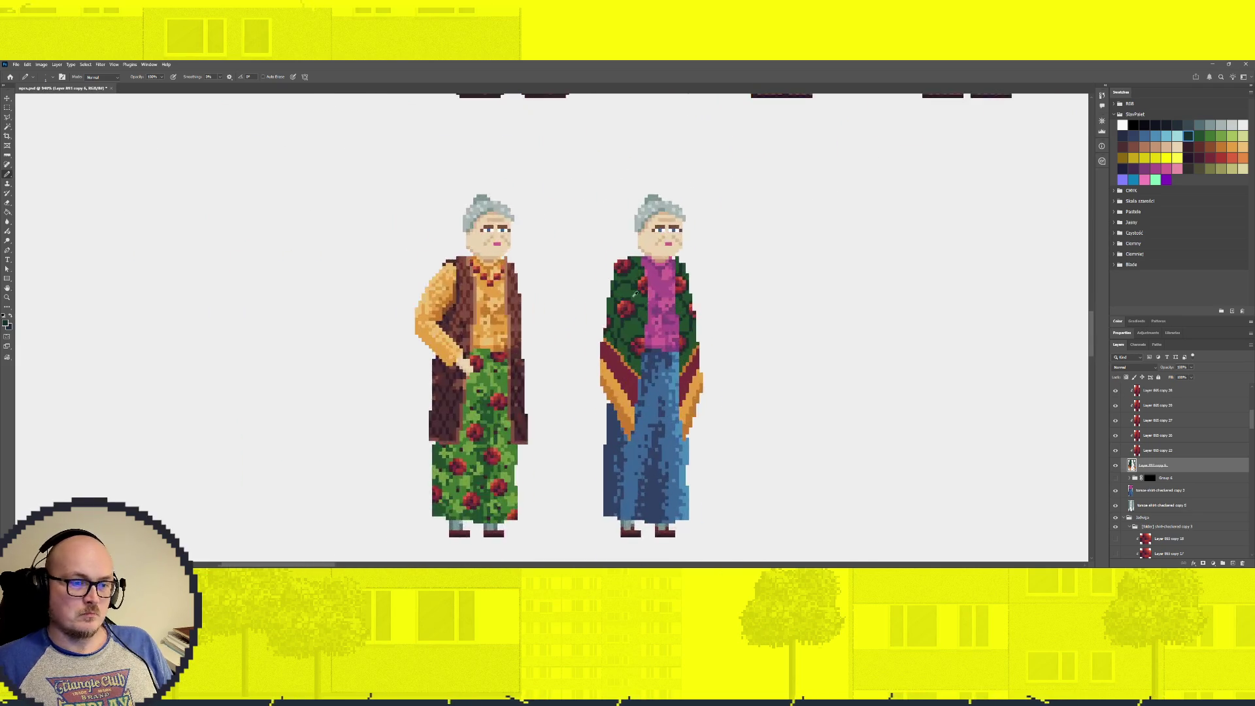
{"action": "scroll", "coordinate": [647, 321], "scroll_direction": "up", "scroll_amount": 3}
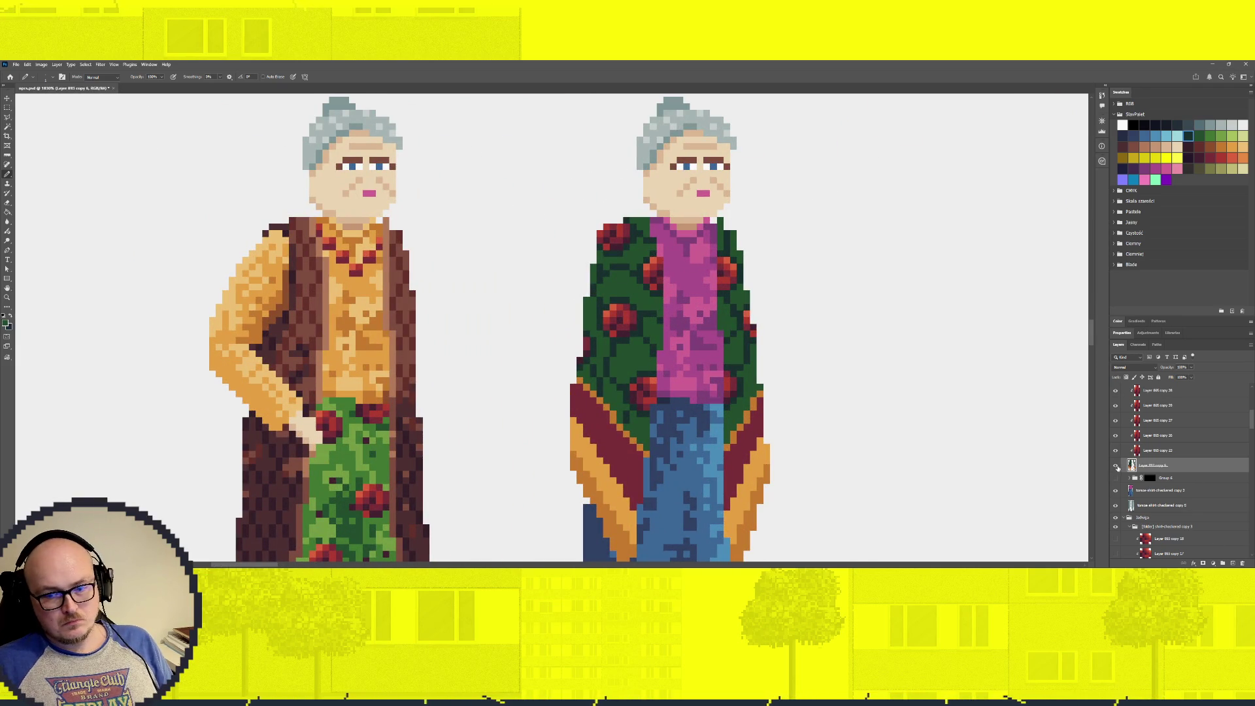
{"action": "left_click", "coordinate": [1116, 465]}
{"action": "left_click", "coordinate": [1115, 465]}
{"action": "scroll", "coordinate": [1237, 518], "scroll_direction": "up", "scroll_amount": 3}
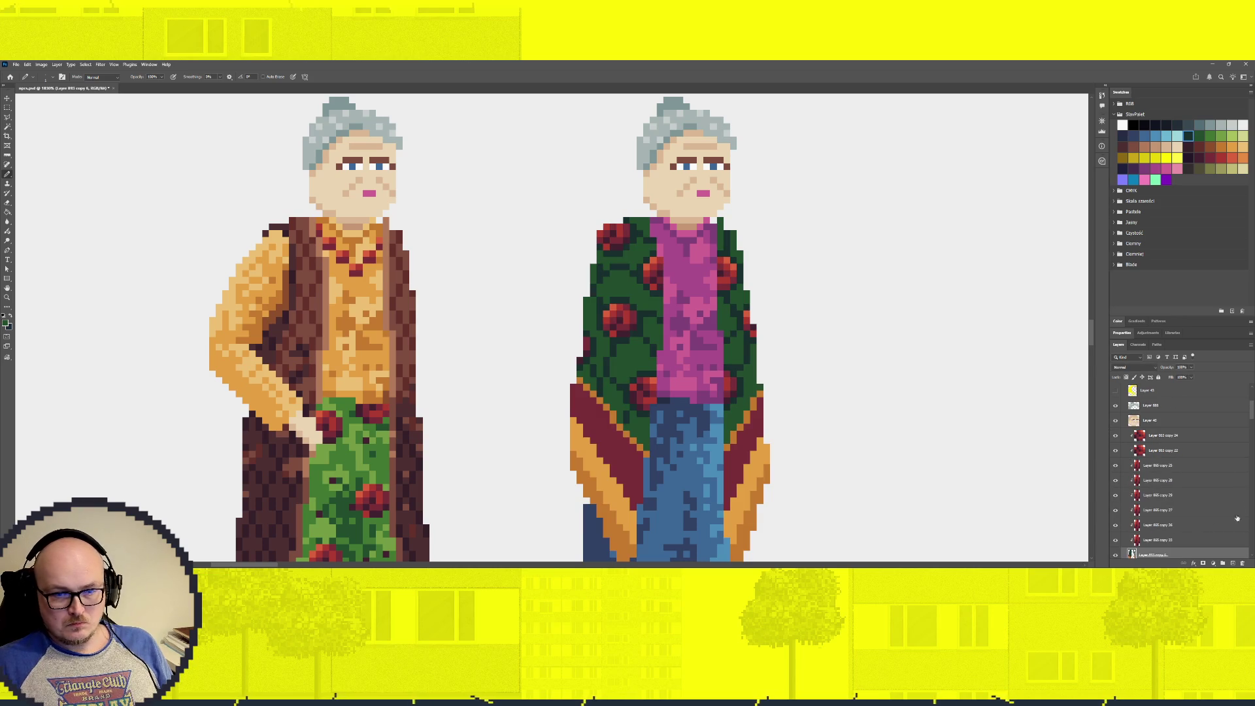
{"action": "scroll", "coordinate": [1237, 517], "scroll_direction": "down", "scroll_amount": 3}
{"action": "left_click", "coordinate": [1163, 391], "text": "shift"}
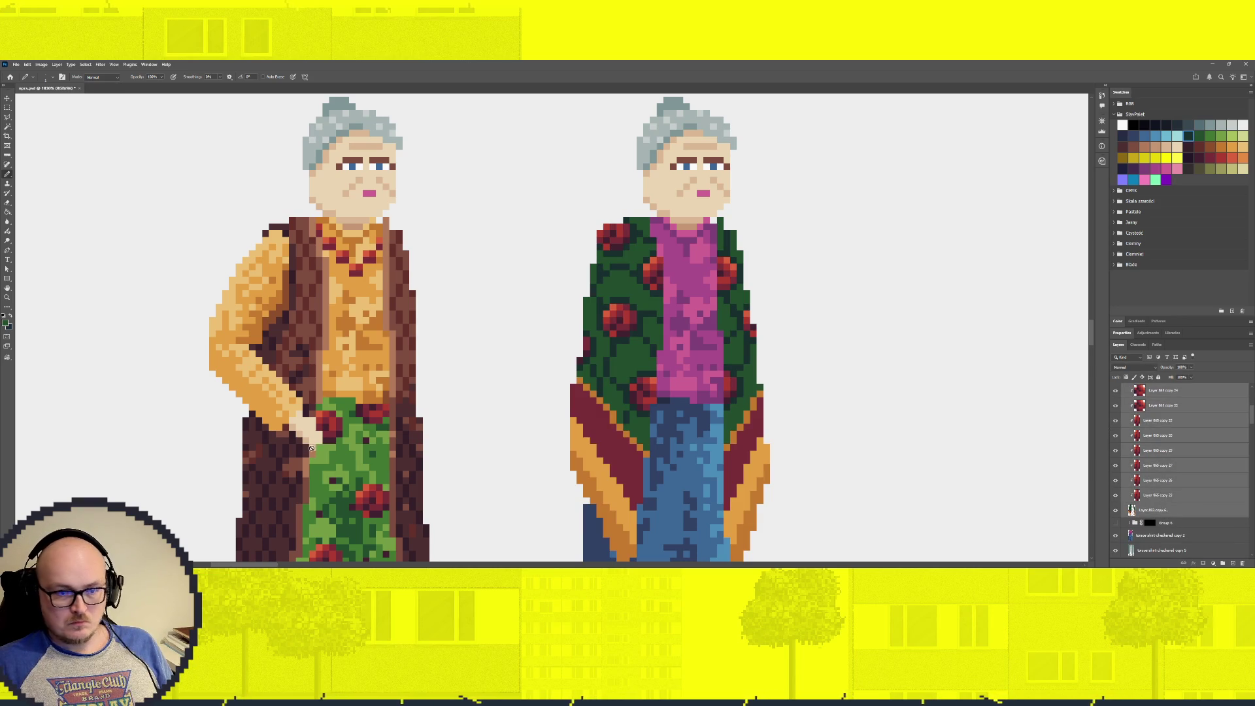
{"action": "key", "text": "ctrl+e"}
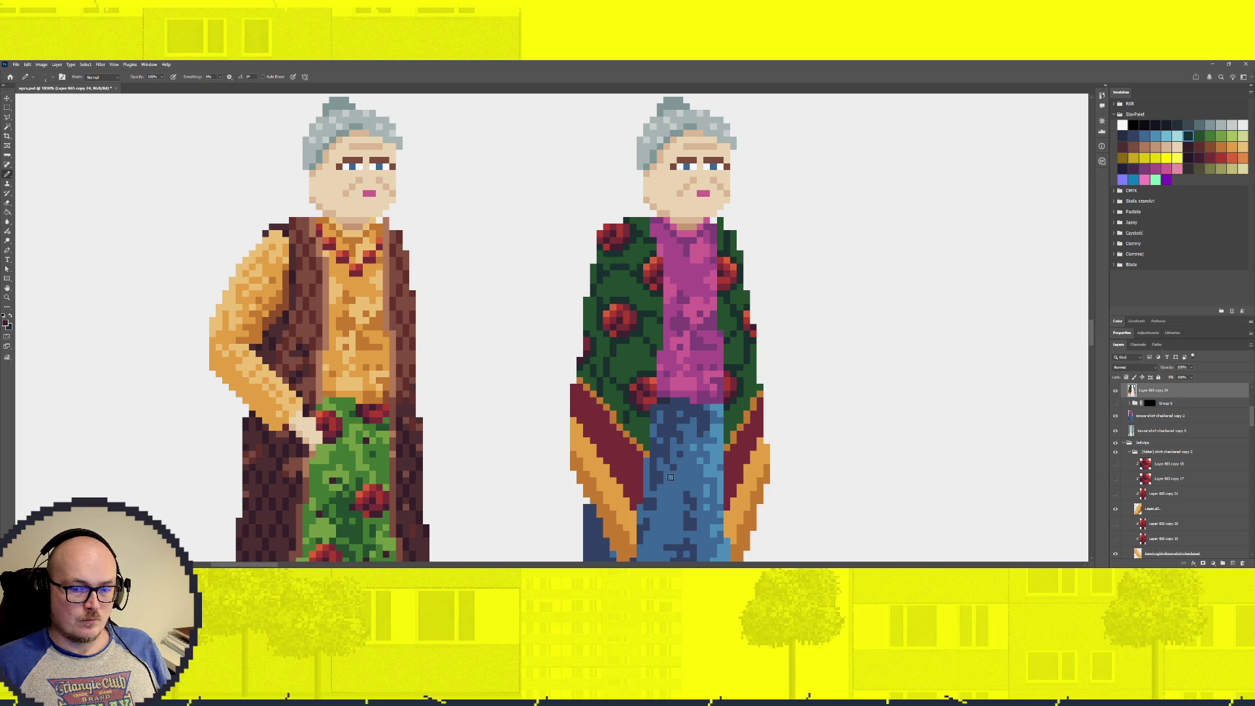
Repaint the selected red roses with the Pencil into rounded blooms with darker edges, then deselect
{"action": "key", "text": "w"}
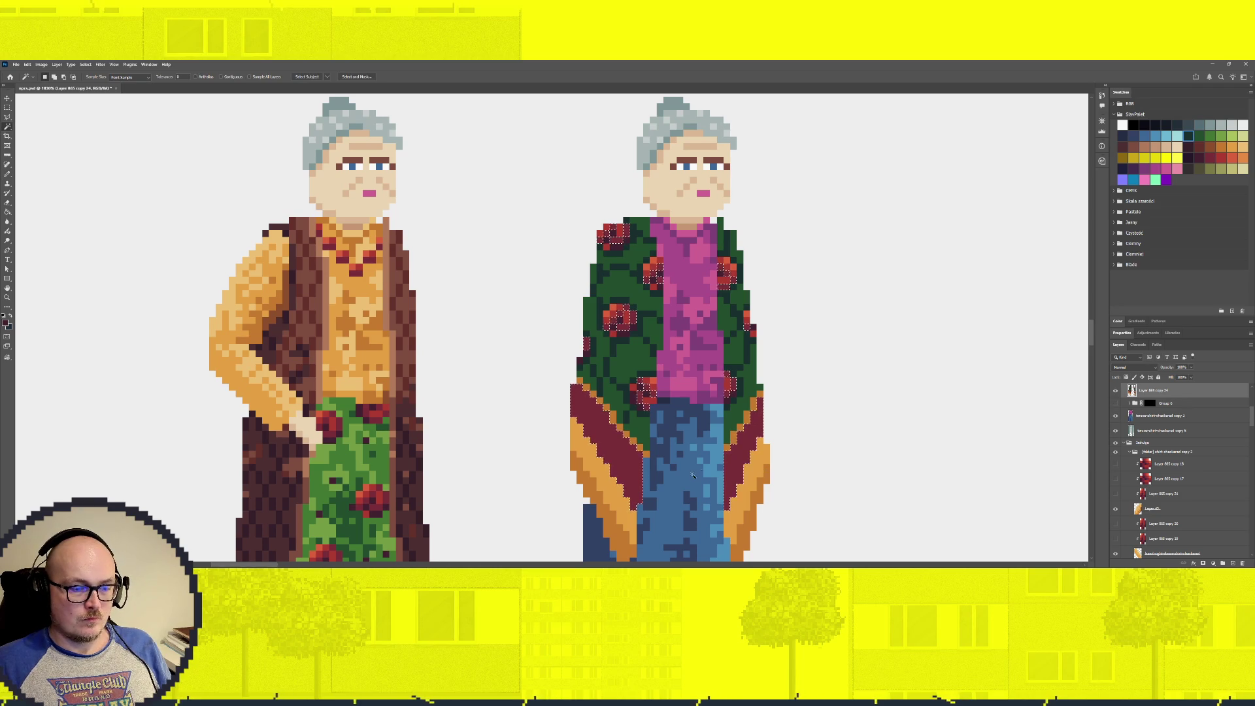
{"action": "key", "text": "b"}
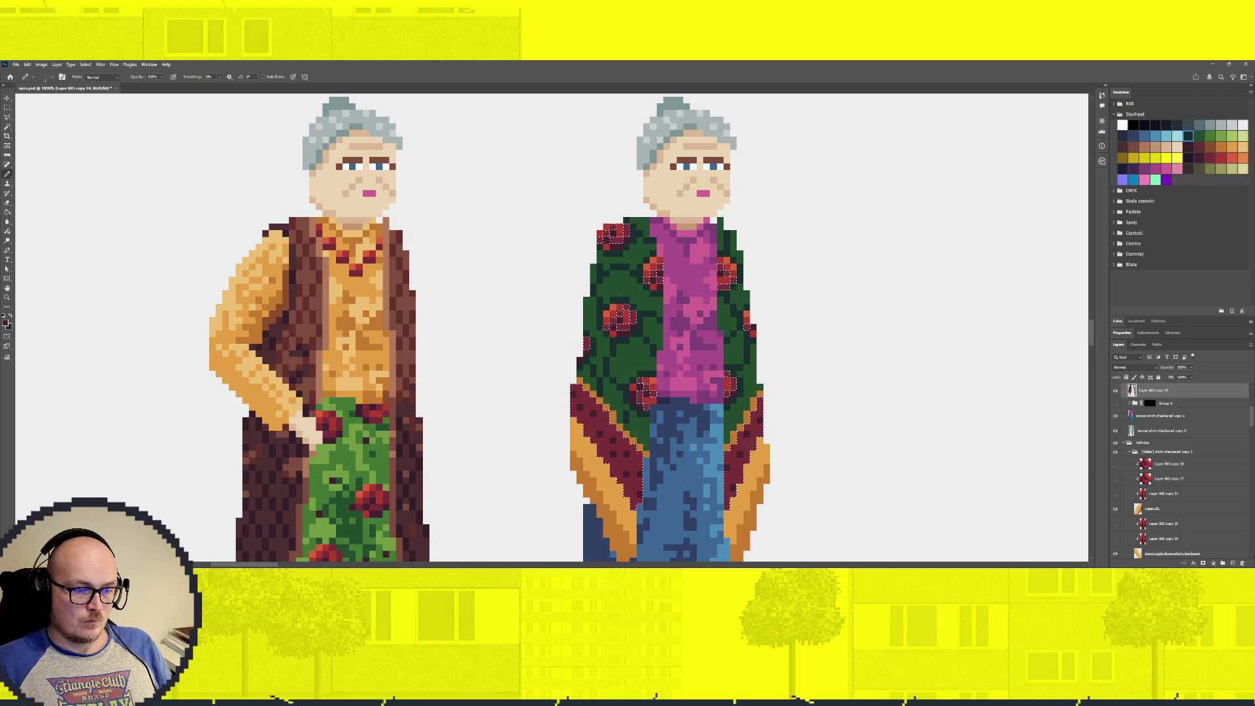
{"action": "scroll", "coordinate": [624, 472], "scroll_direction": "down", "scroll_amount": 2}
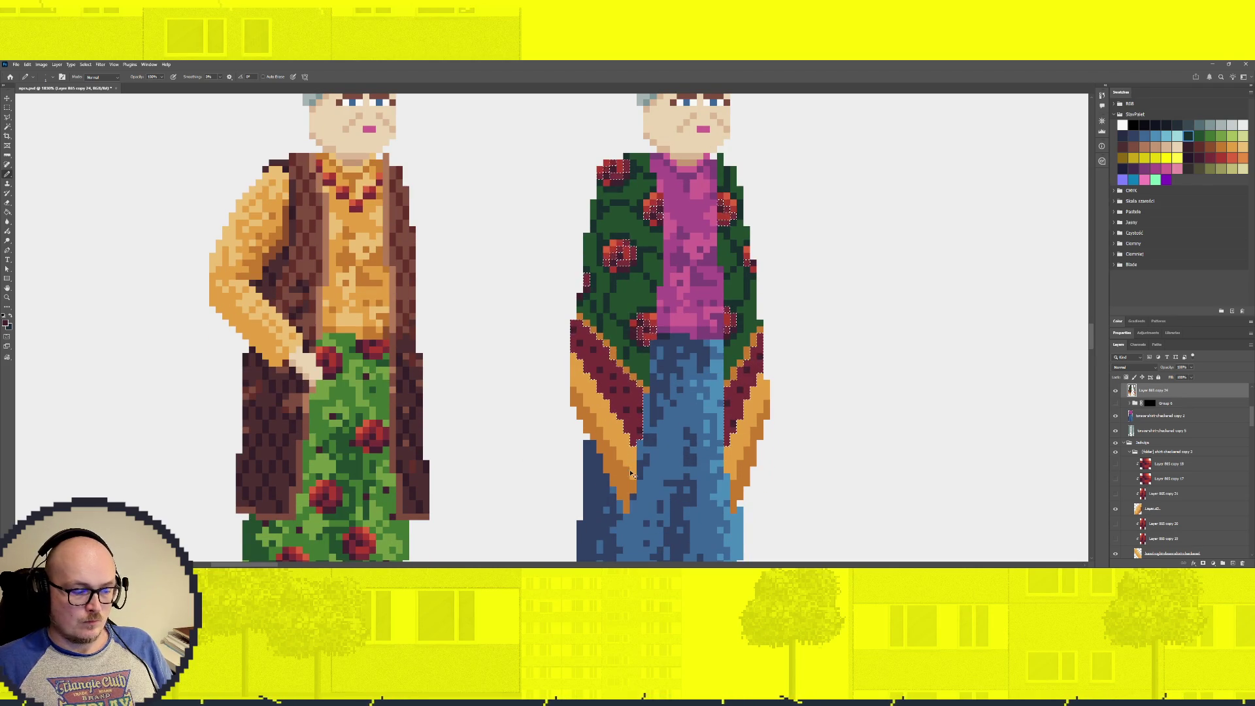
{"action": "key", "text": "ctrl+d"}
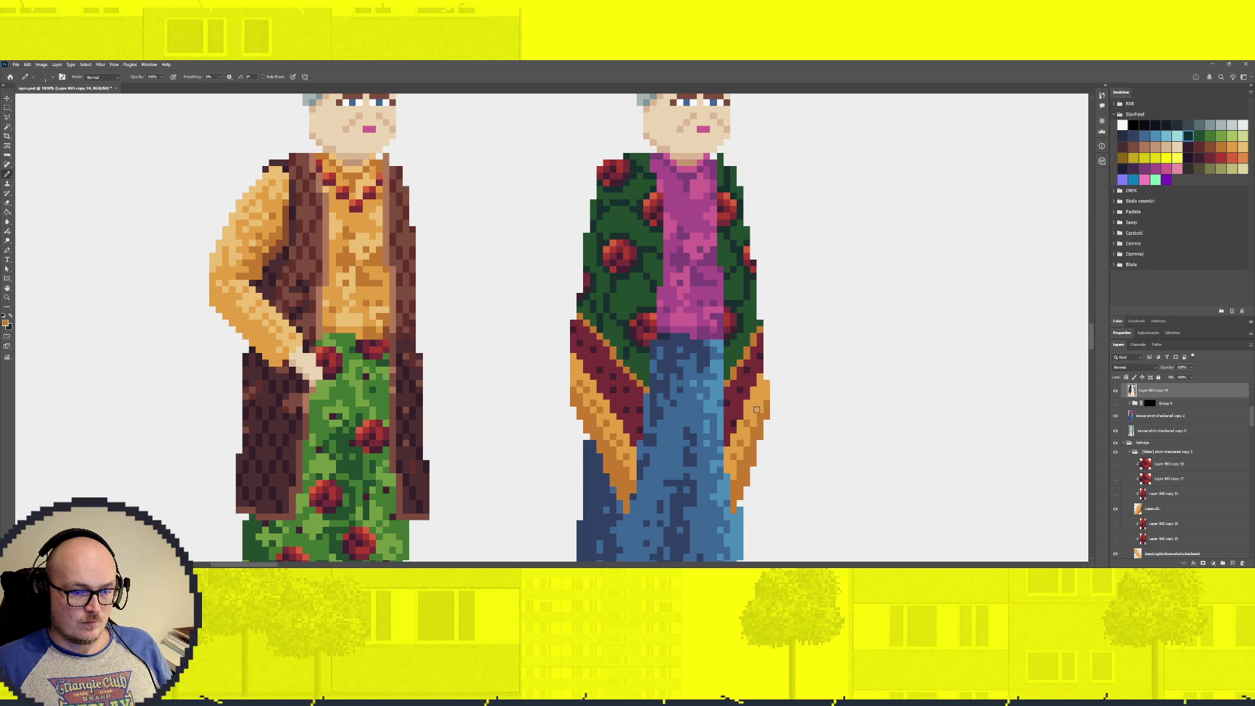
Reveal the hidden arms folder, check the grey hair layer, and select the Helena group
{"action": "scroll", "coordinate": [734, 463], "scroll_direction": "down", "scroll_amount": 1}
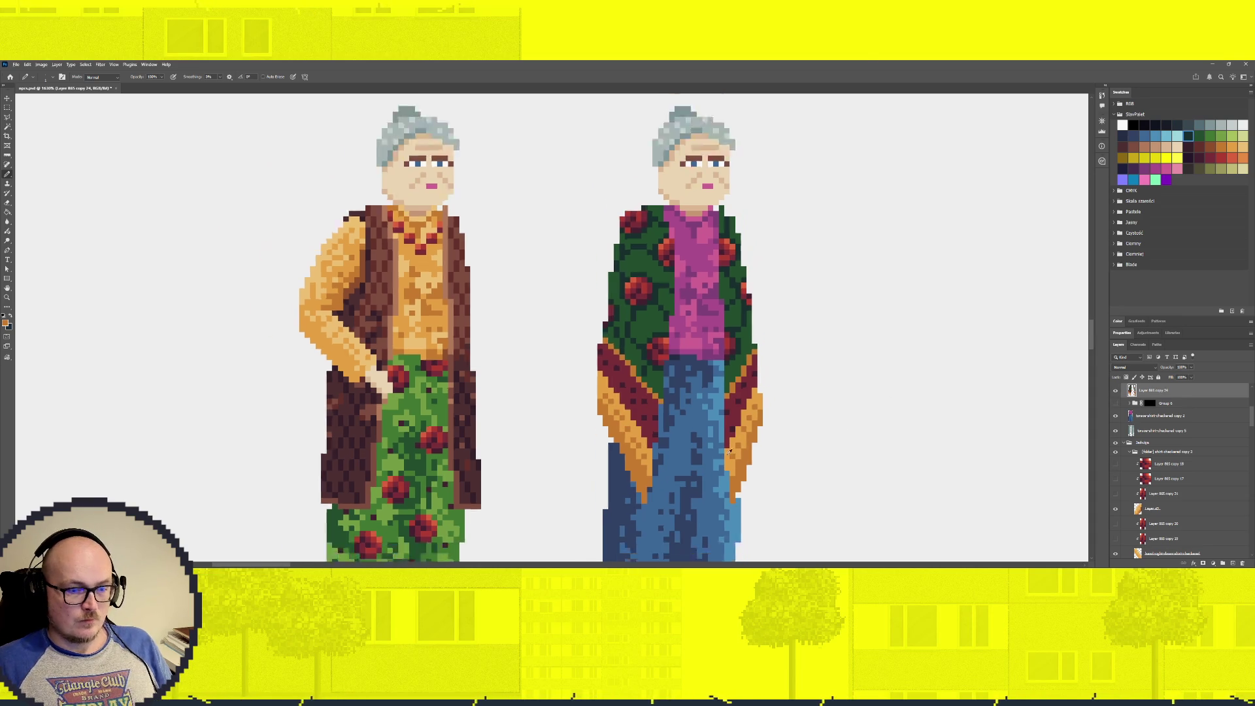
{"action": "scroll", "coordinate": [730, 451], "scroll_direction": "down", "scroll_amount": 3}
{"action": "scroll", "coordinate": [743, 485], "scroll_direction": "up", "scroll_amount": 2}
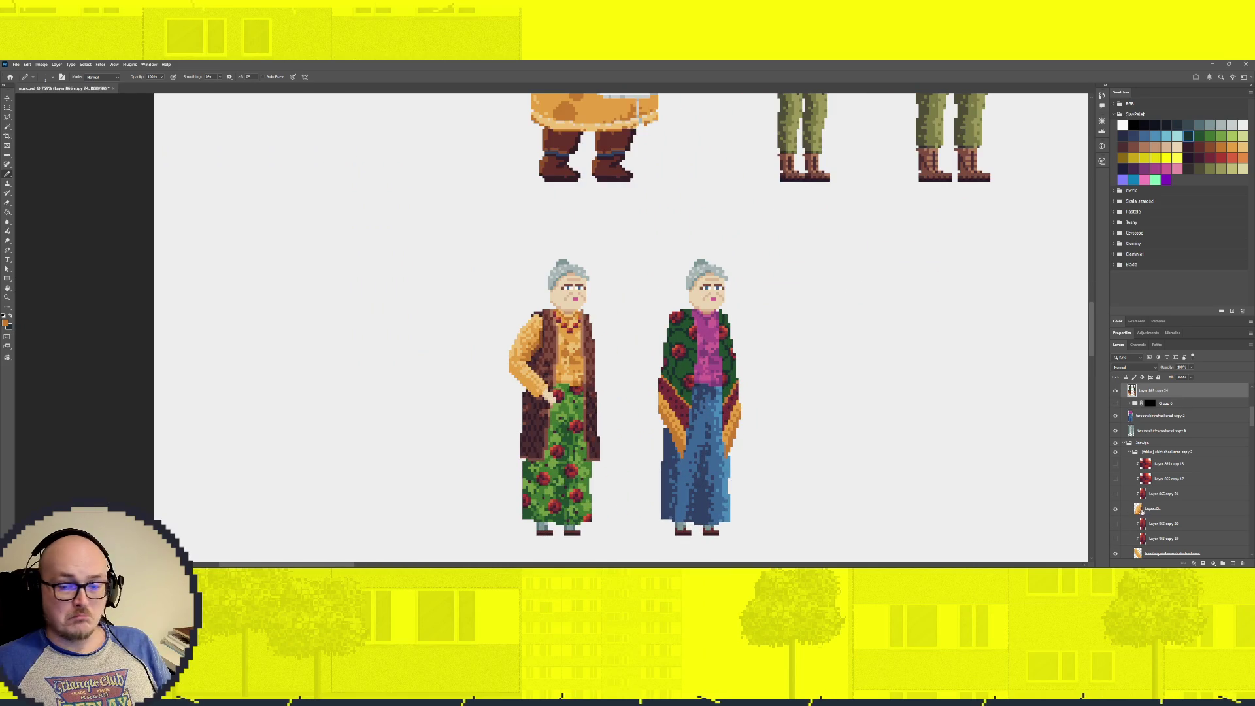
{"action": "scroll", "coordinate": [1143, 511], "scroll_direction": "up", "scroll_amount": 2}
{"action": "scroll", "coordinate": [1142, 511], "scroll_direction": "up", "scroll_amount": 2}
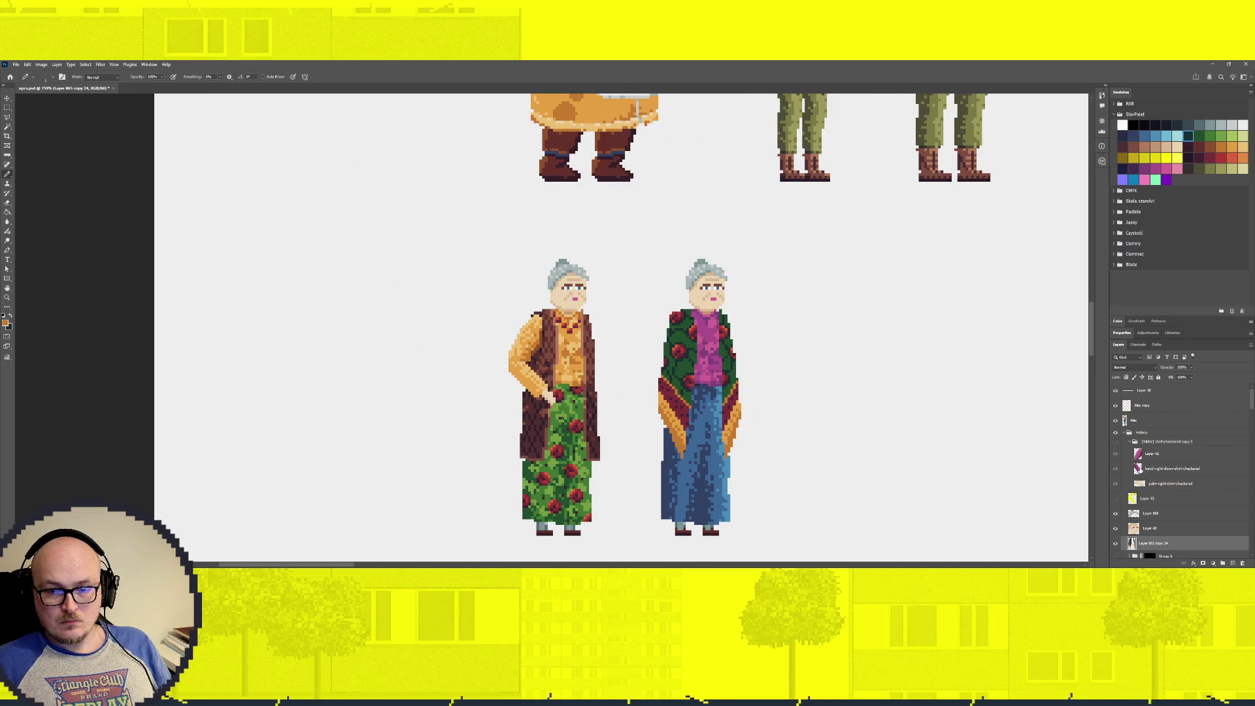
{"action": "left_click", "coordinate": [1116, 441]}
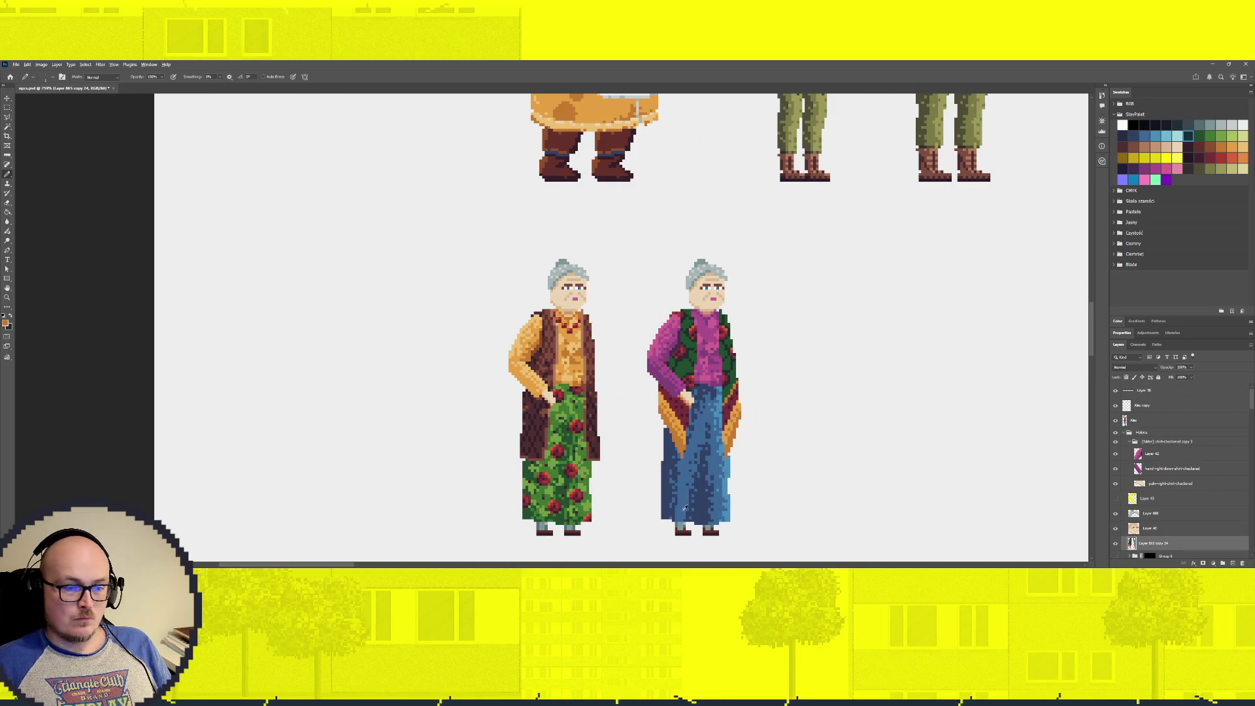
{"action": "scroll", "coordinate": [704, 481], "scroll_direction": "down", "scroll_amount": 3}
{"action": "scroll", "coordinate": [703, 479], "scroll_direction": "up", "scroll_amount": 3}
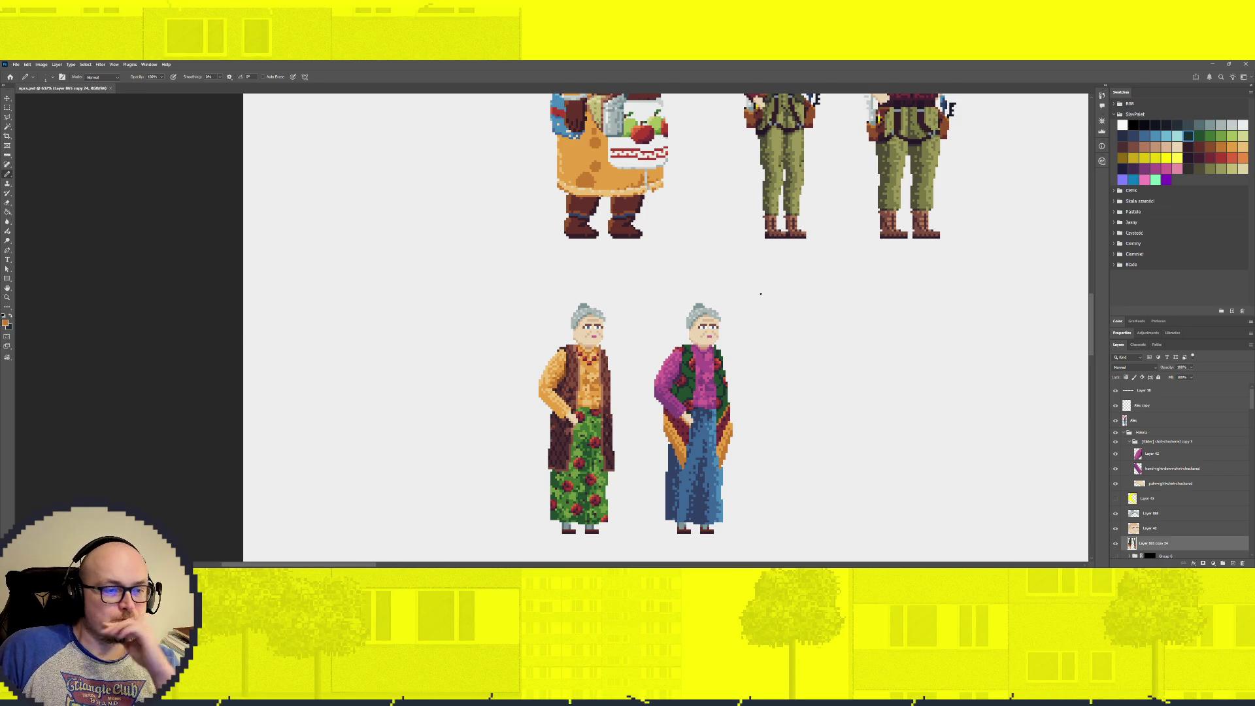
{"action": "left_click", "coordinate": [1115, 515]}
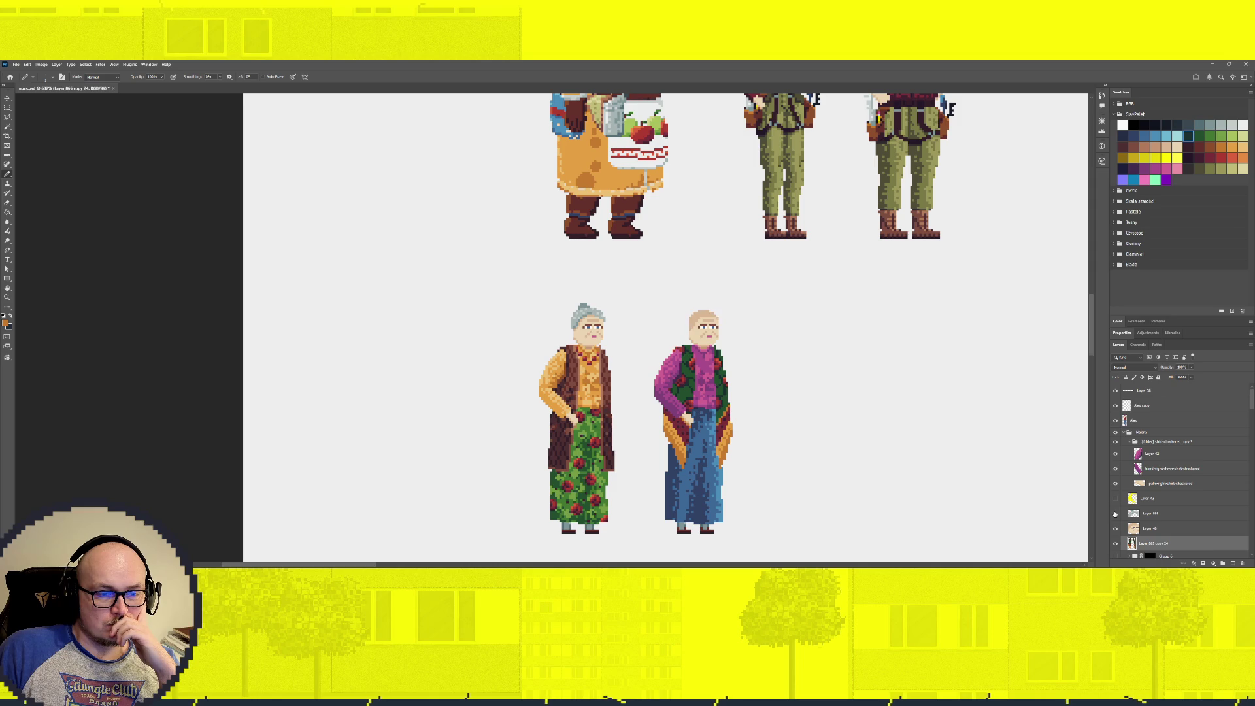
{"action": "left_click", "coordinate": [1116, 514]}
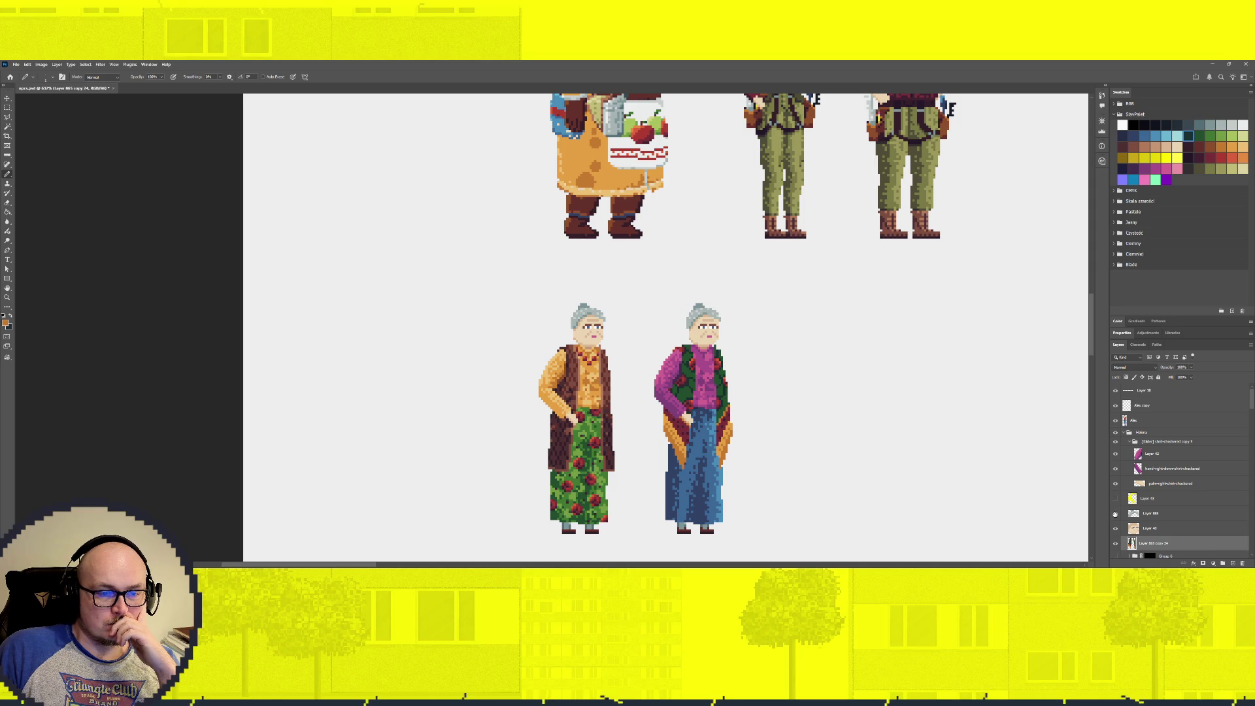
{"action": "left_click", "coordinate": [1151, 432]}
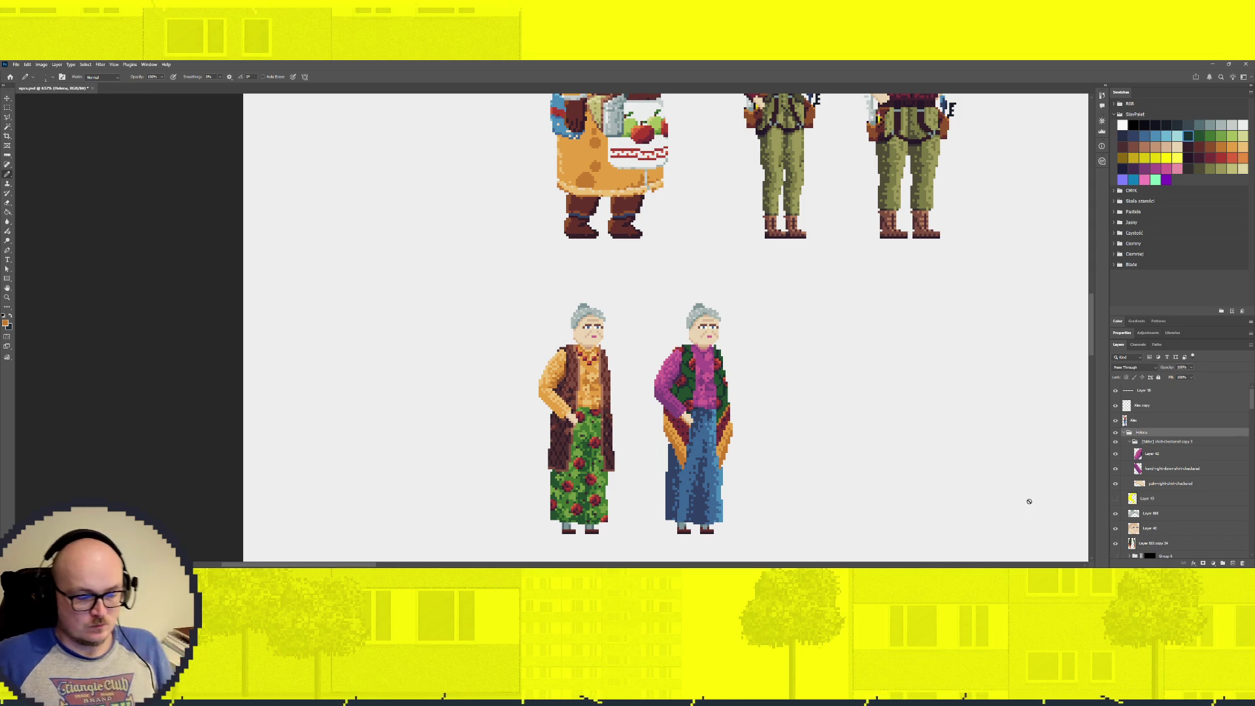
With the Move tool, Alt-drag a copy of the Helena group to the right of the original grandmother
{"action": "key", "text": "v"}
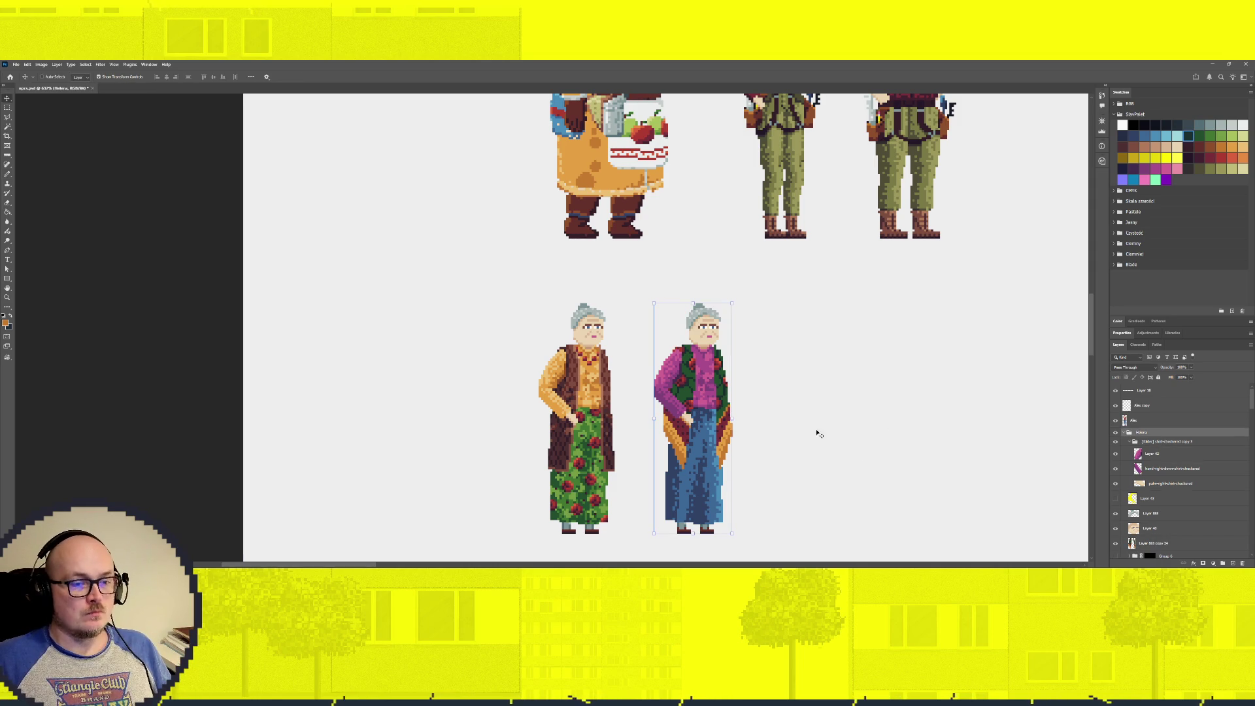
{"action": "left_click_drag", "start_coordinate": [778, 419], "coordinate": [643, 370]}
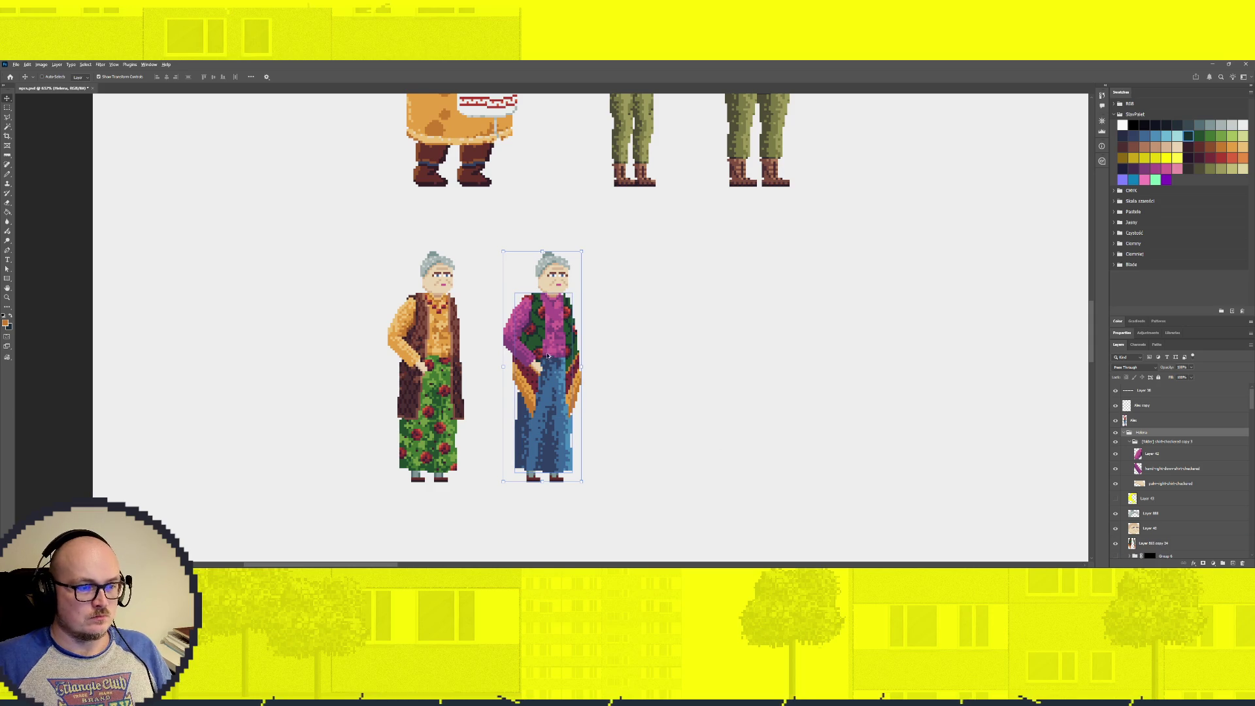
{"action": "left_click", "coordinate": [554, 344], "text": "ctrl"}
{"action": "left_click_drag", "start_coordinate": [554, 343], "coordinate": [659, 351]}
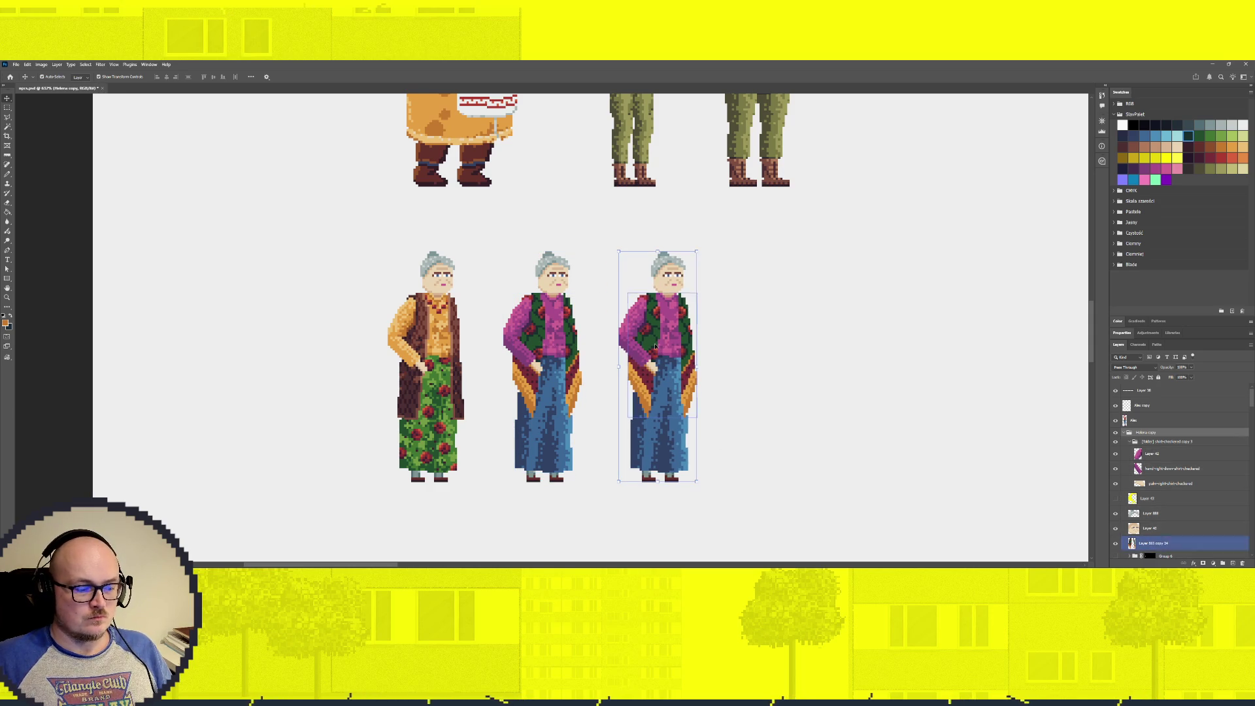
Hide the grid and guides, and turn off Auto-Select for the Move tool
{"action": "key", "text": "ctrl+apostrophe"}
{"action": "key", "text": "ctrl+h"}
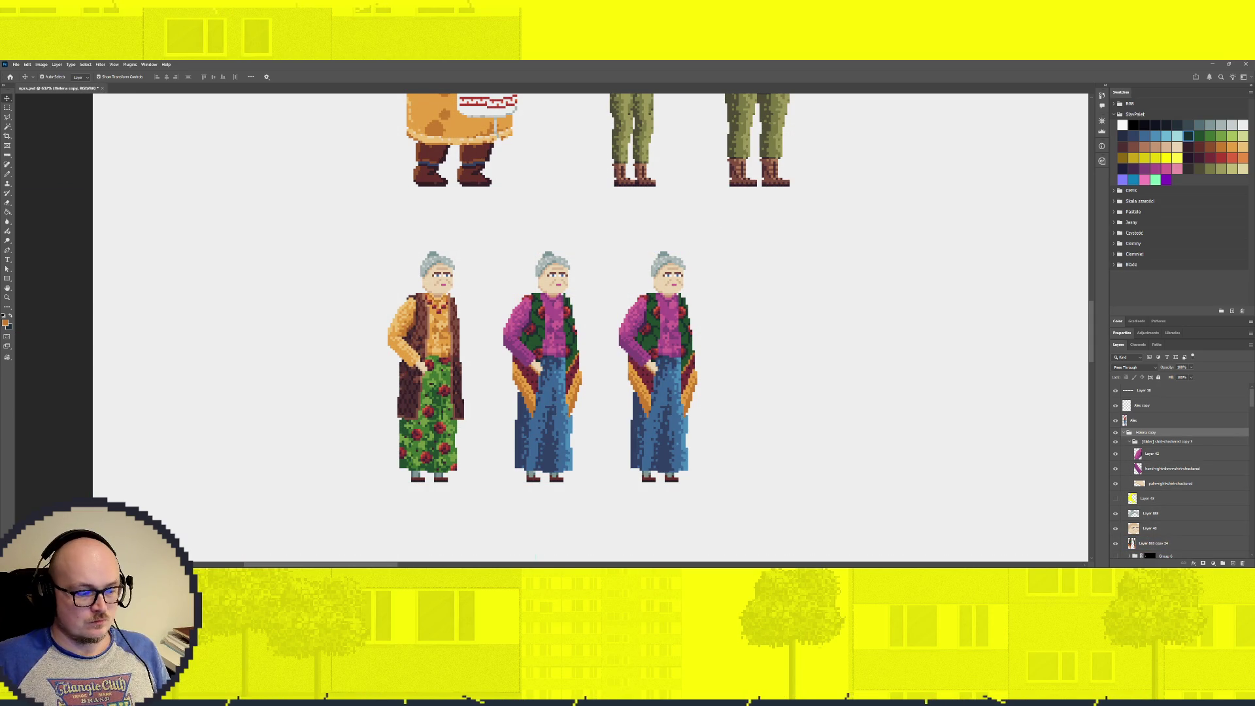
{"action": "key", "text": "ctrl"}
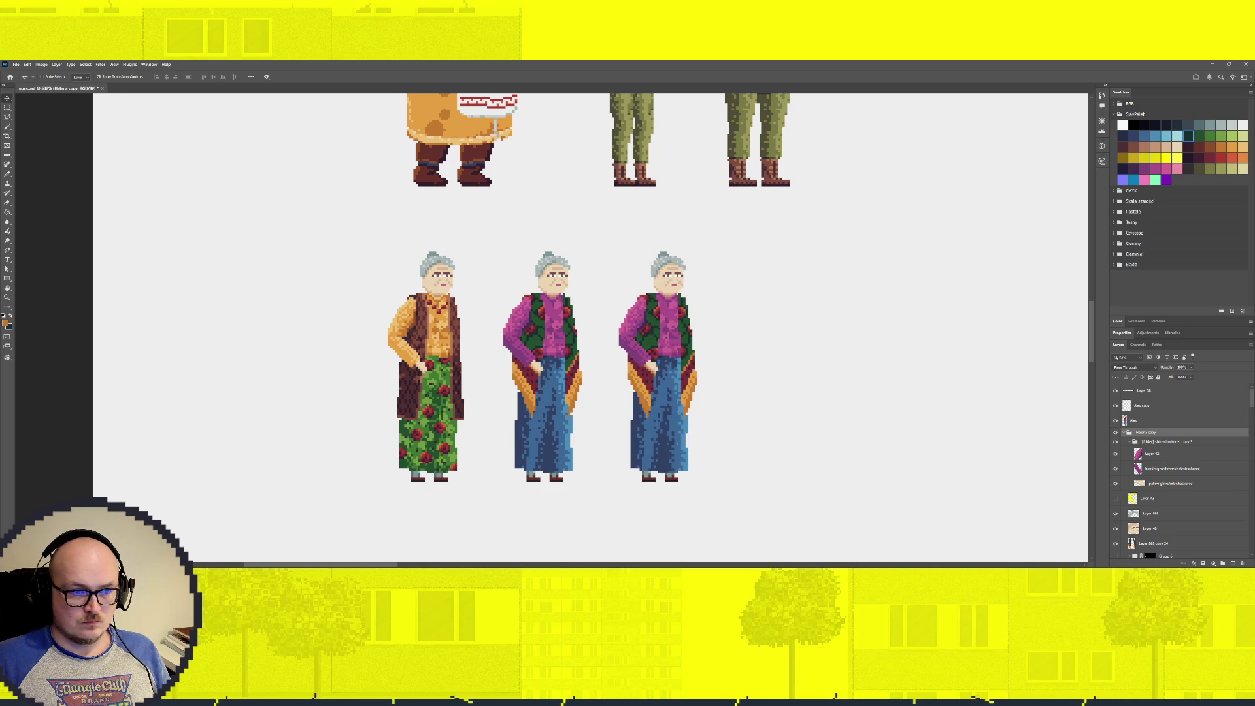